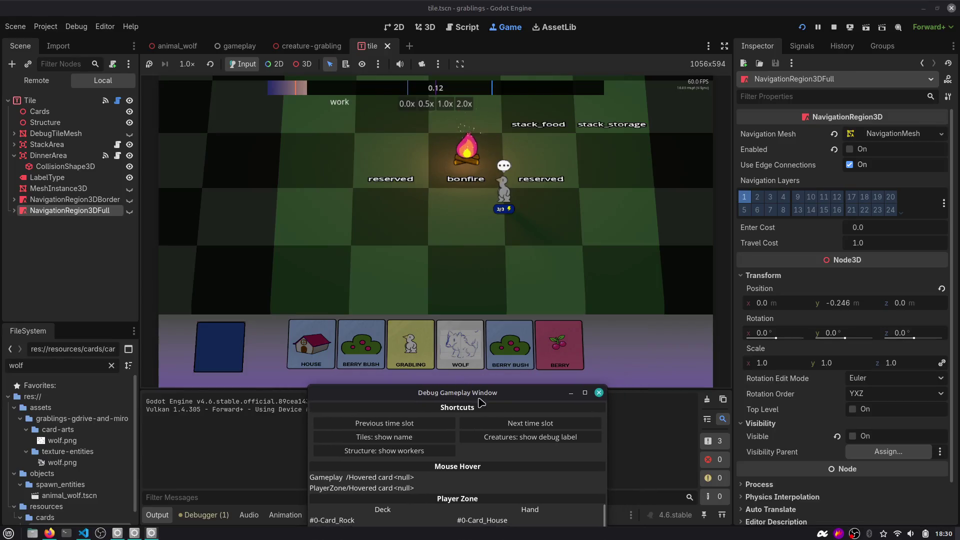
Advance the game through time slots until the autoplay spawn breaks at gameplay.gd line 60
click(524, 424)
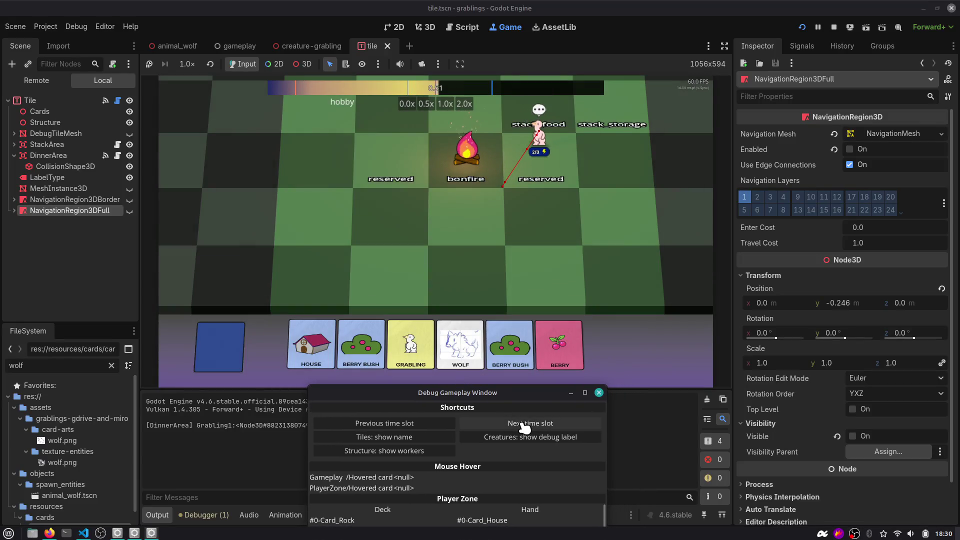
drag(513, 387, 811, 289)
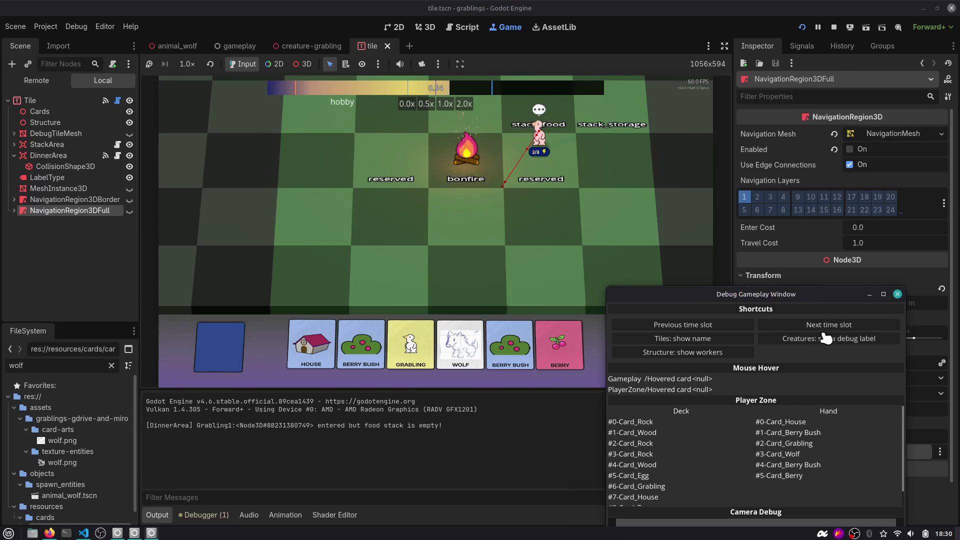
click(823, 329)
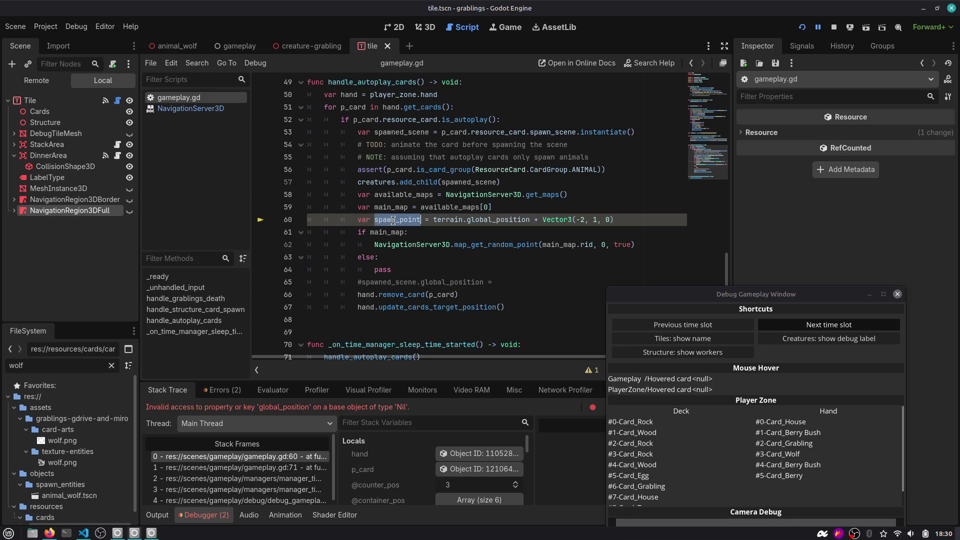
Inspect the null terrain variable on line 60, then stop the game
mouse_move(492, 220)
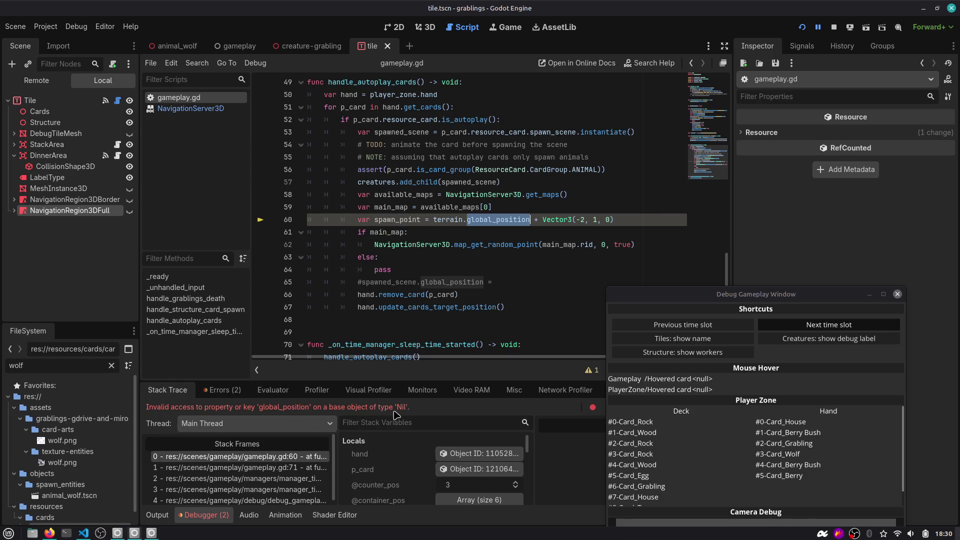
double_click(442, 220)
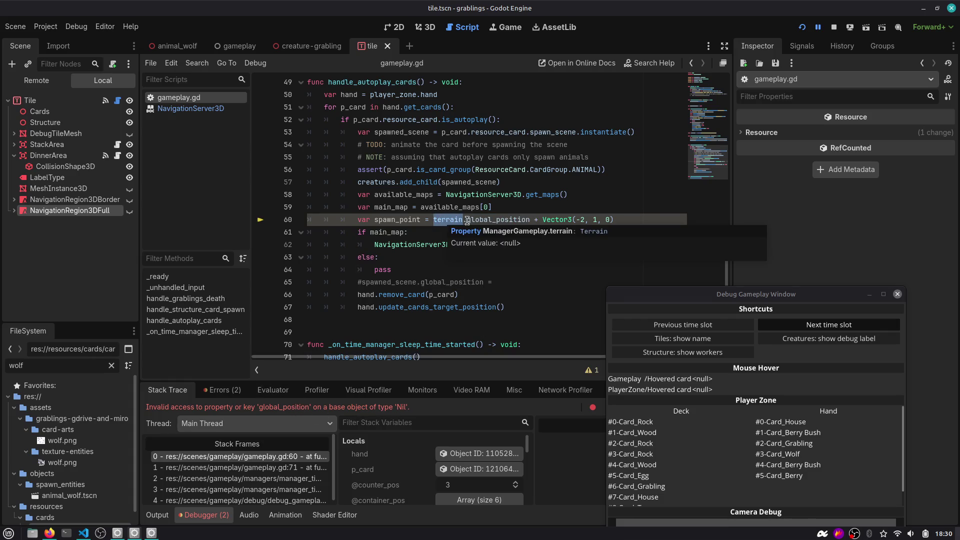
click(832, 28)
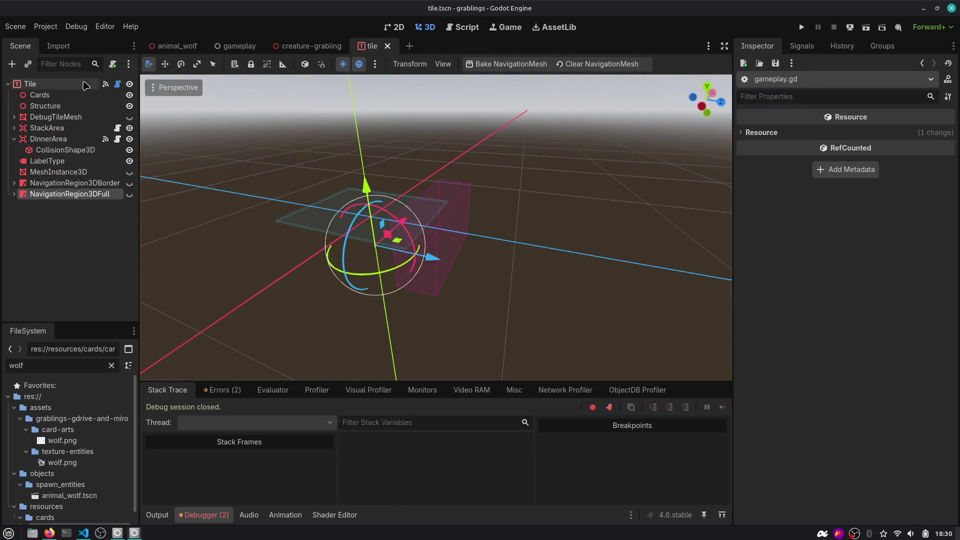
Close the animal_wolf scene, open the gameplay scene and inspect the GameplayManager node
middle_click(180, 48)
click(180, 50)
click(64, 84)
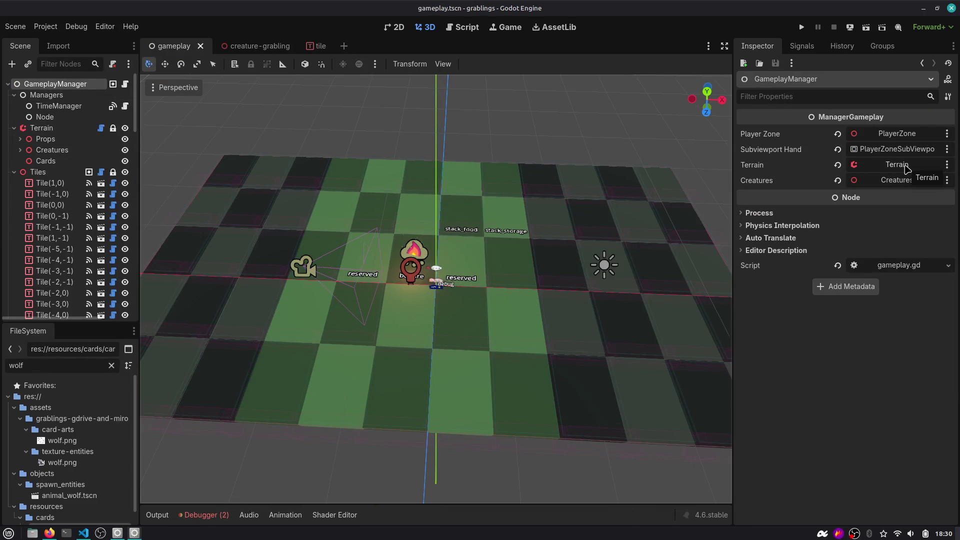
click(125, 84)
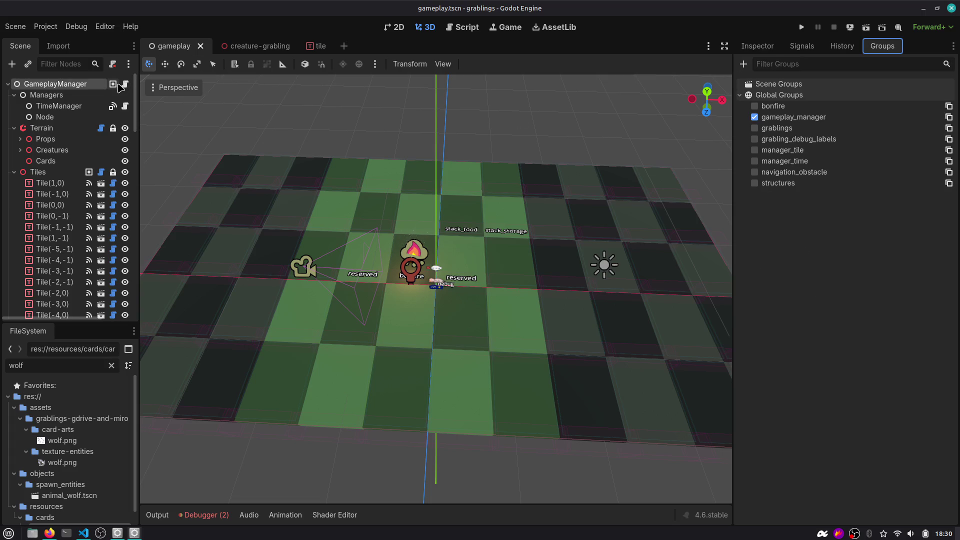
click(126, 85)
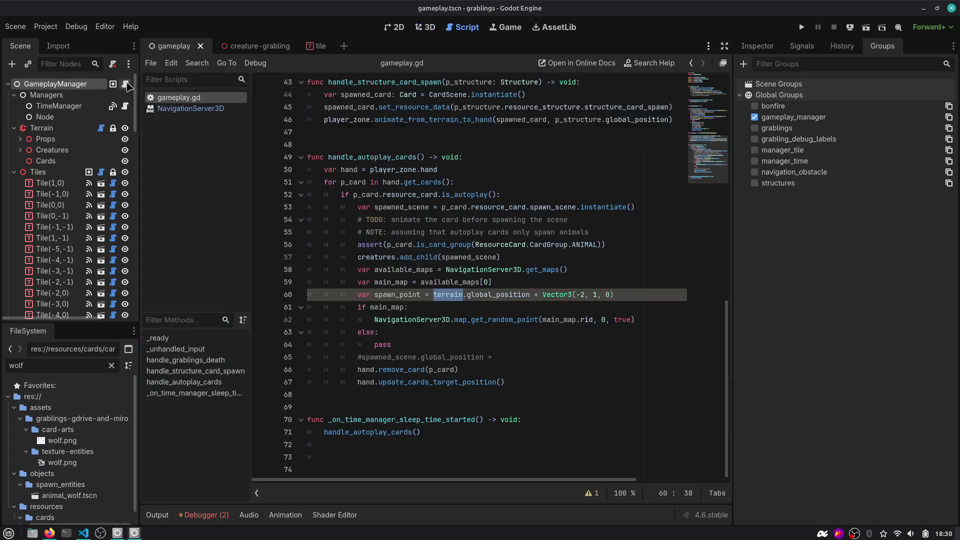
click(757, 46)
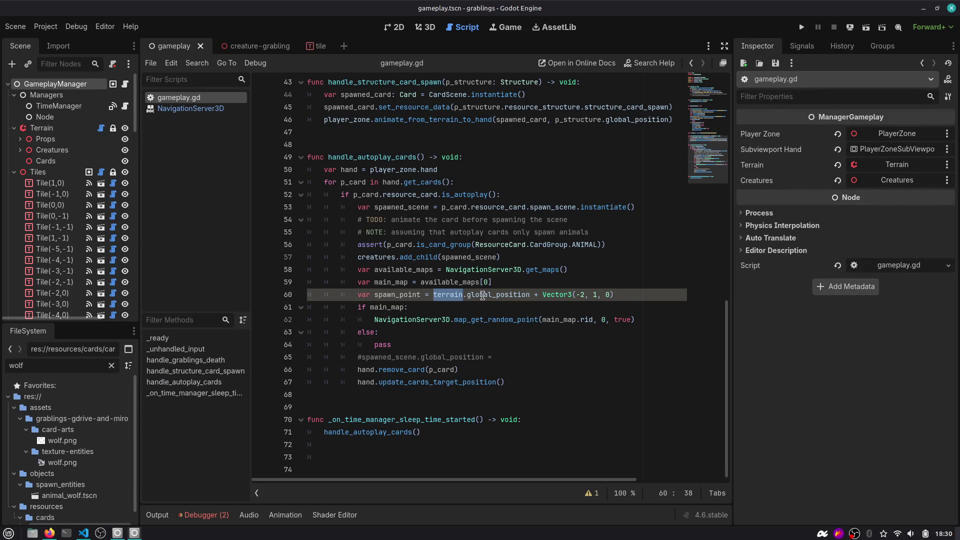
Review the null-access error in the debugger and the terrain variable's declaration in gameplay.gd
click(205, 515)
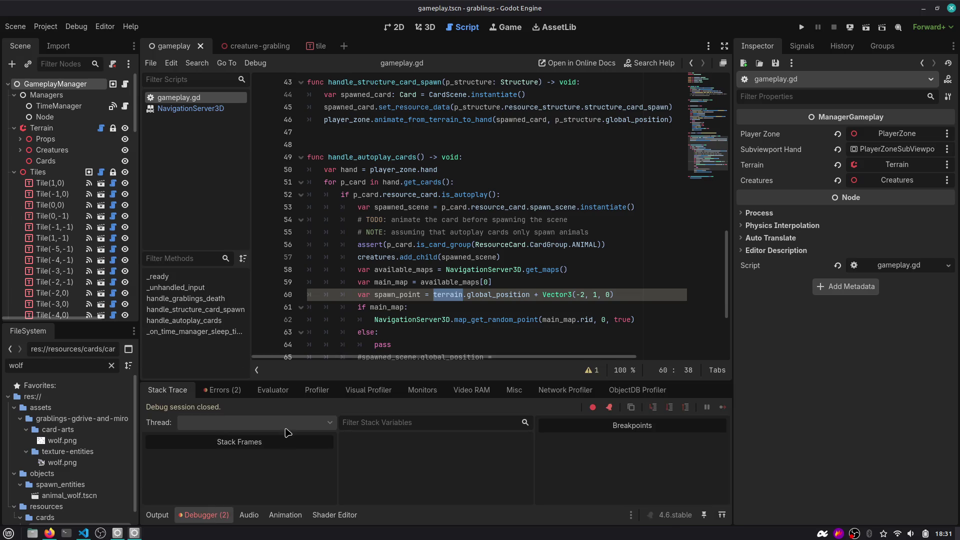
click(222, 390)
click(262, 446)
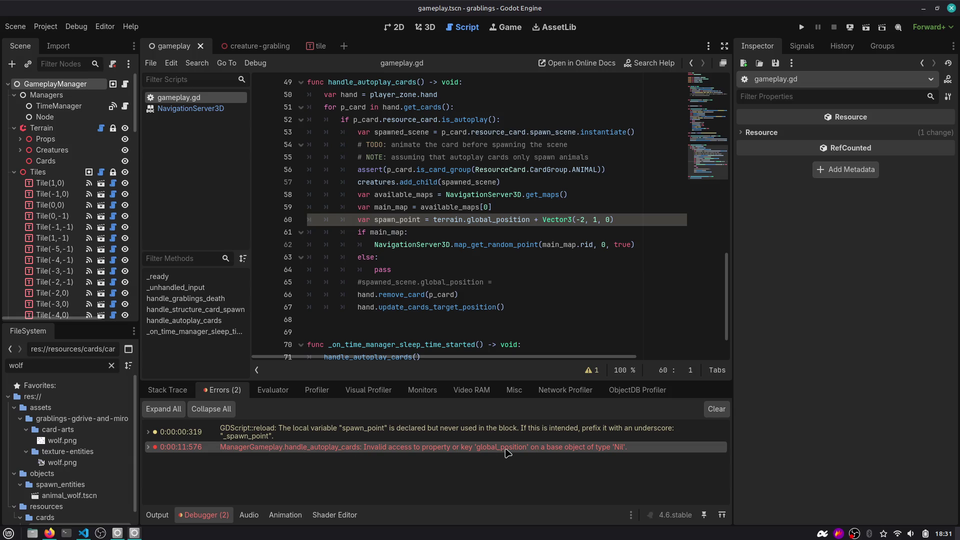
click(176, 392)
double_click(394, 220)
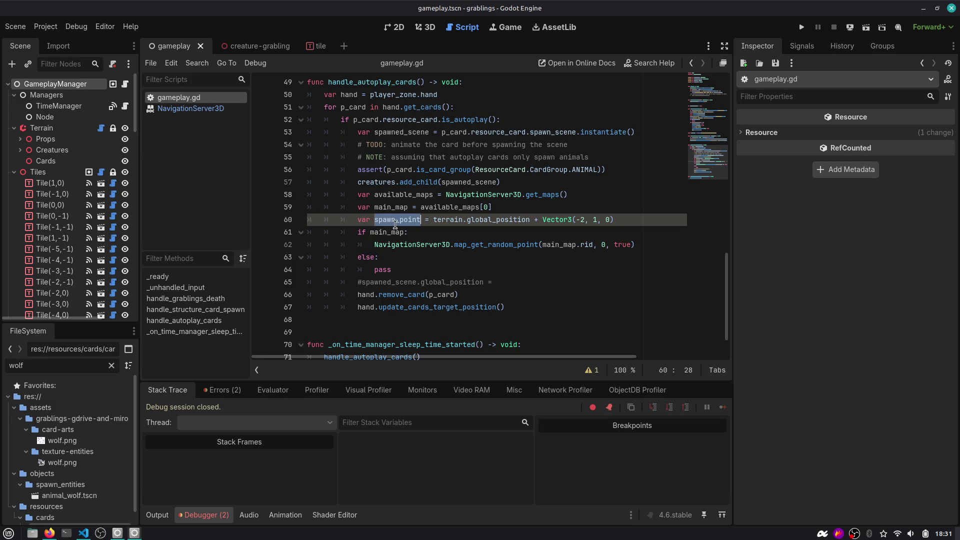
ctrl+click(450, 220)
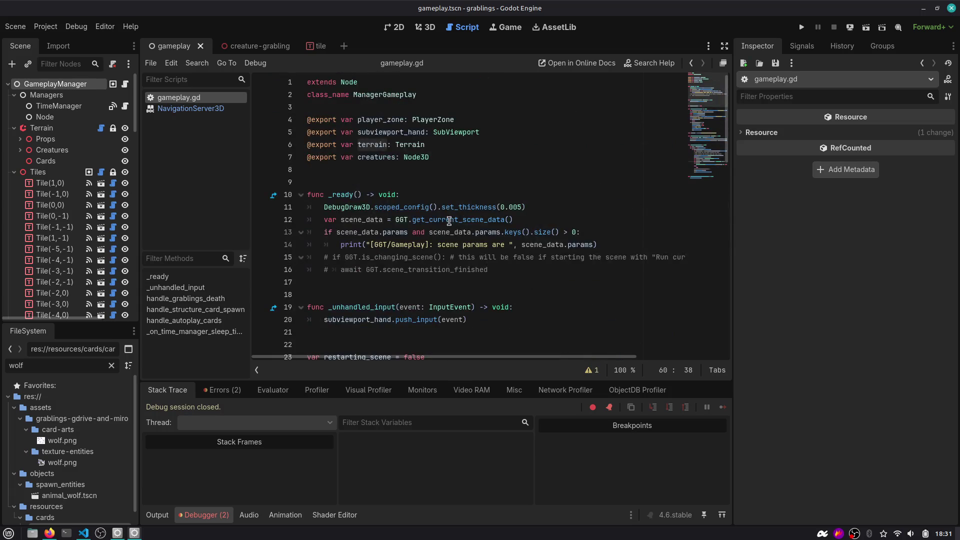
scroll(433, 219, down, 16)
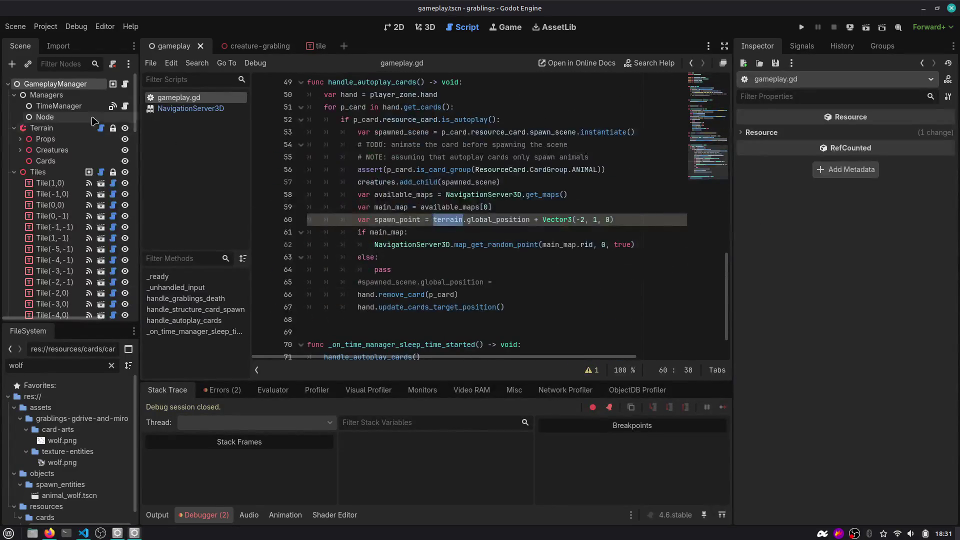
Assign the Terrain node to GameplayManager's Terrain property and relaunch the game with F5
click(74, 85)
click(892, 164)
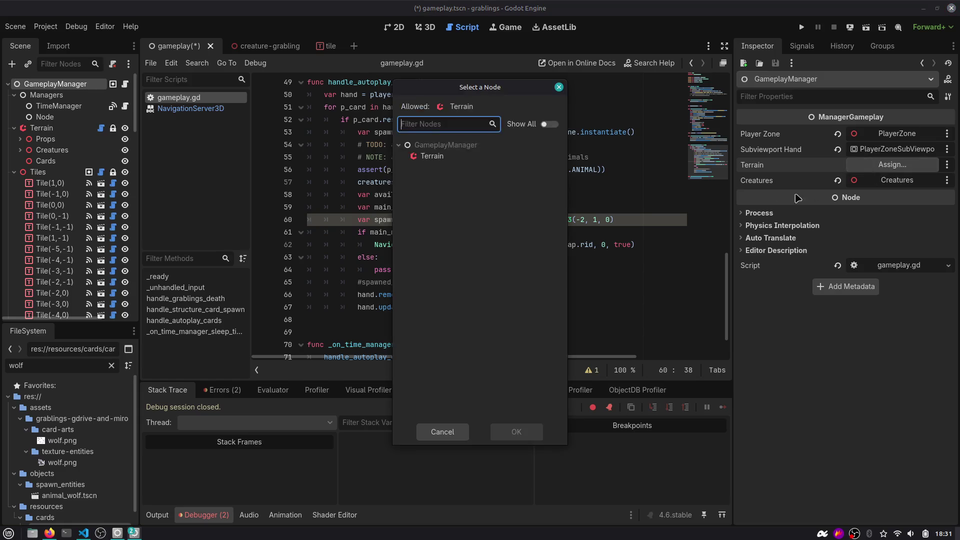
double_click(463, 159)
key(F5)
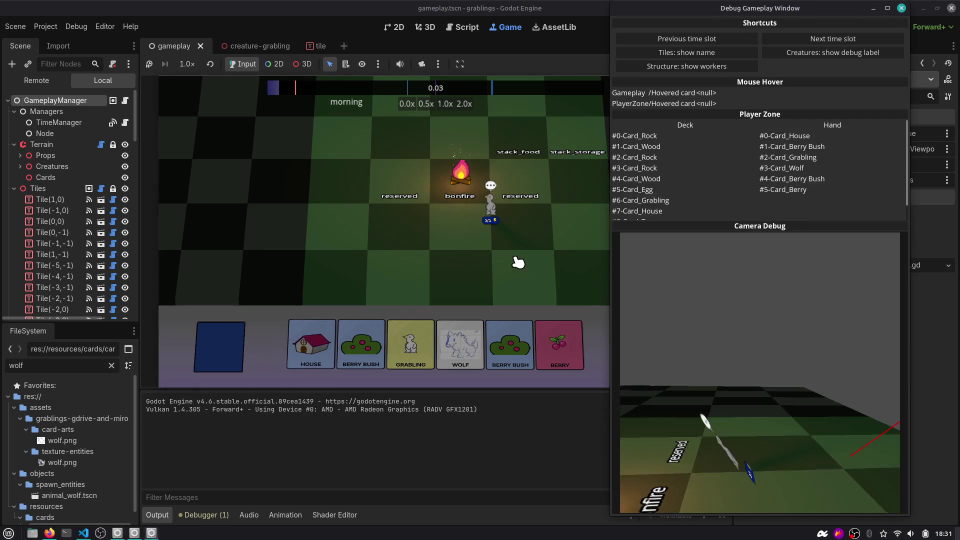
Advance two time slots until the RID error breaks at gameplay.gd line 62, then stop
click(830, 40)
click(830, 40)
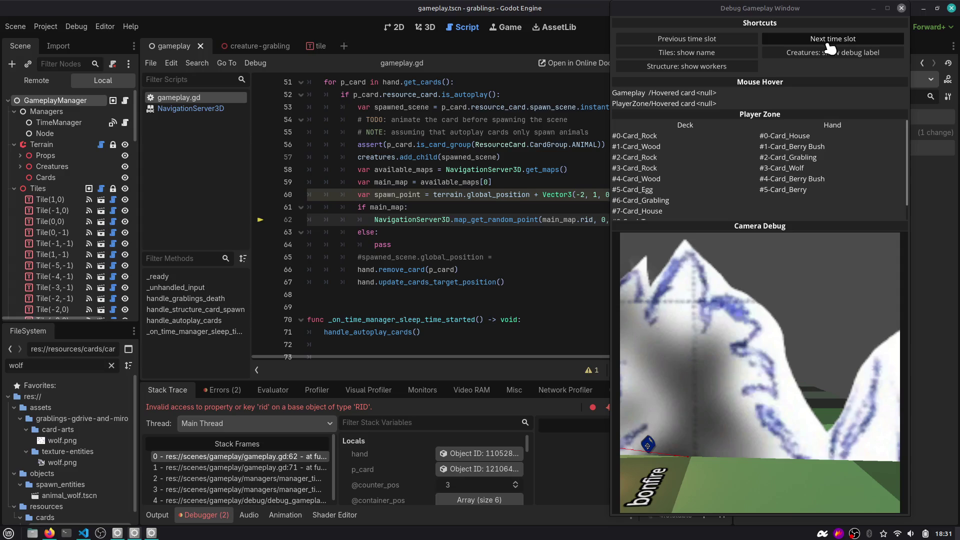
mouse_move(845, 12)
mouse_down()
mouse_move(555, 239)
mouse_move(492, 313)
mouse_move(804, 219)
mouse_move(858, 152)
mouse_move(686, 158)
mouse_up()
click(833, 27)
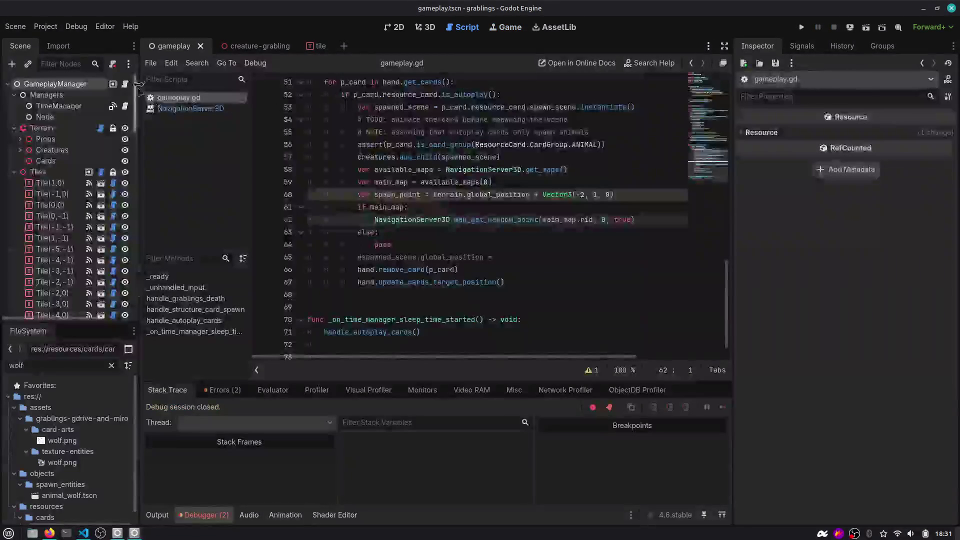
Jump from the debugger's error list to the RID error's line in gameplay.gd
click(50, 84)
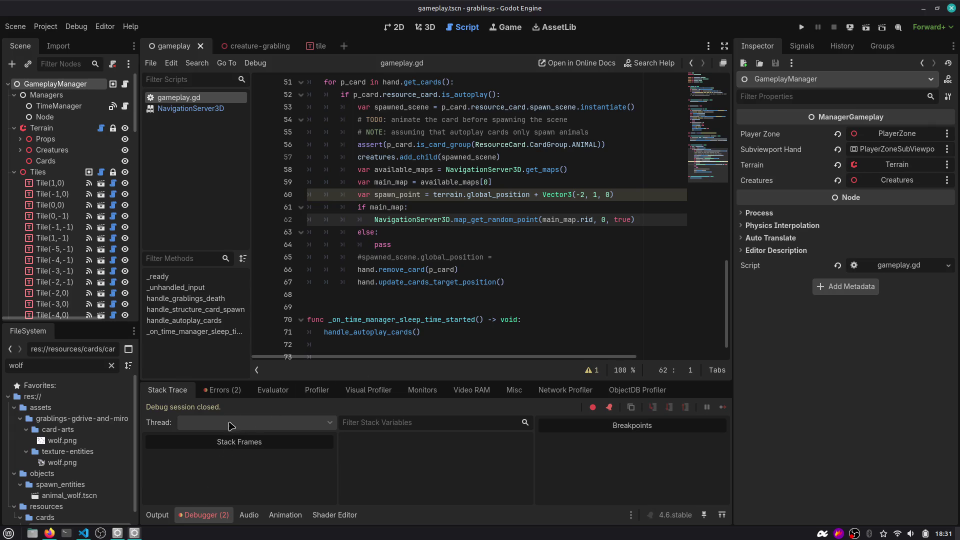
click(223, 390)
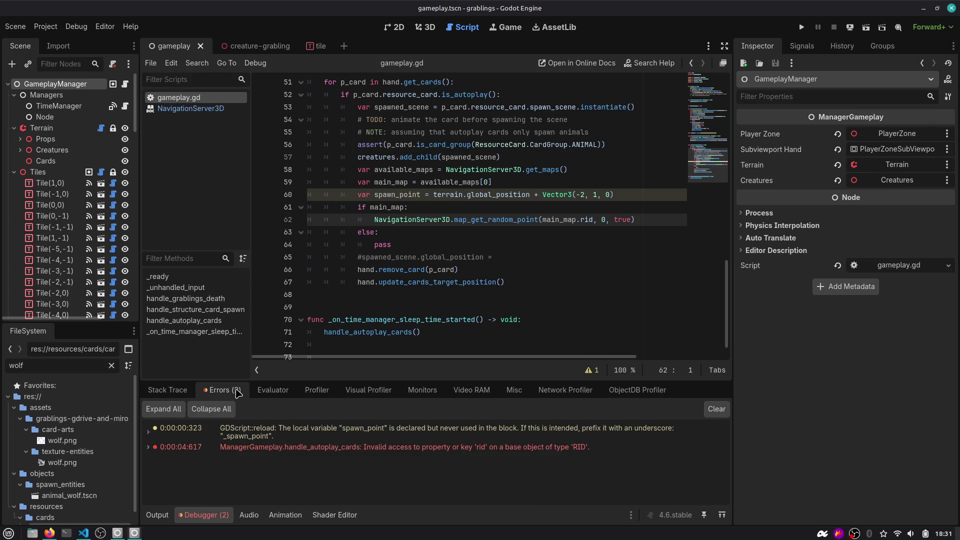
click(368, 448)
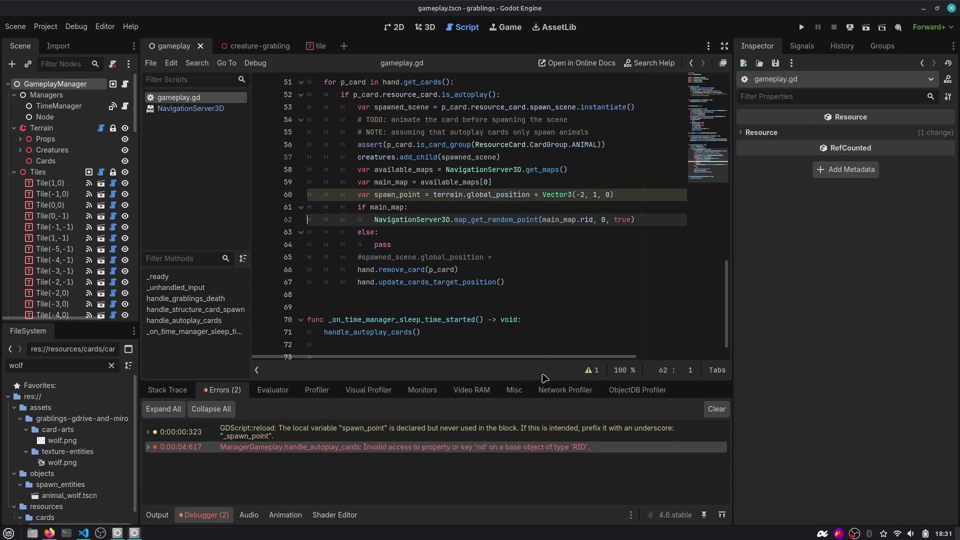
Inspect the available_maps and spawn_point lines in handle_autoplay_cards
click(388, 170)
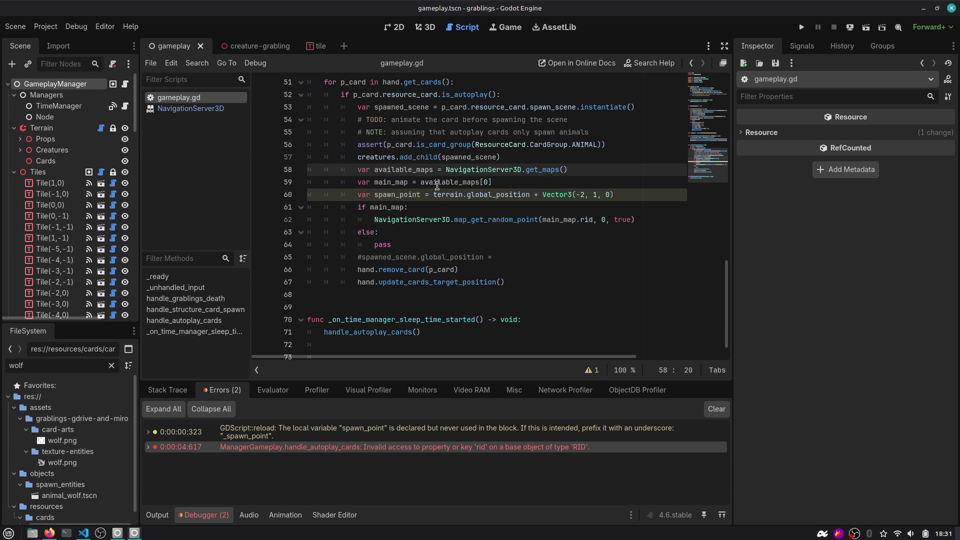
double_click(448, 195)
drag(362, 195, 595, 199)
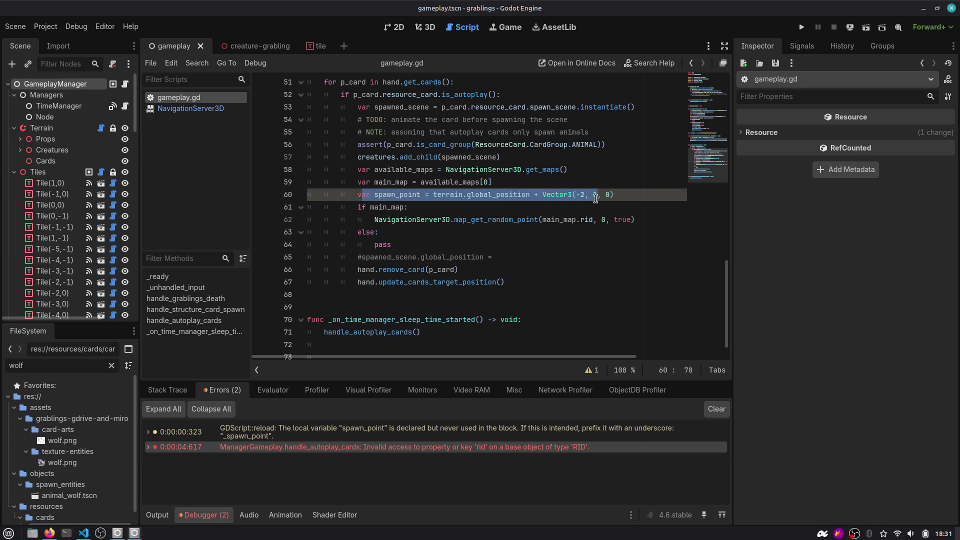
click(412, 208)
double_click(454, 183)
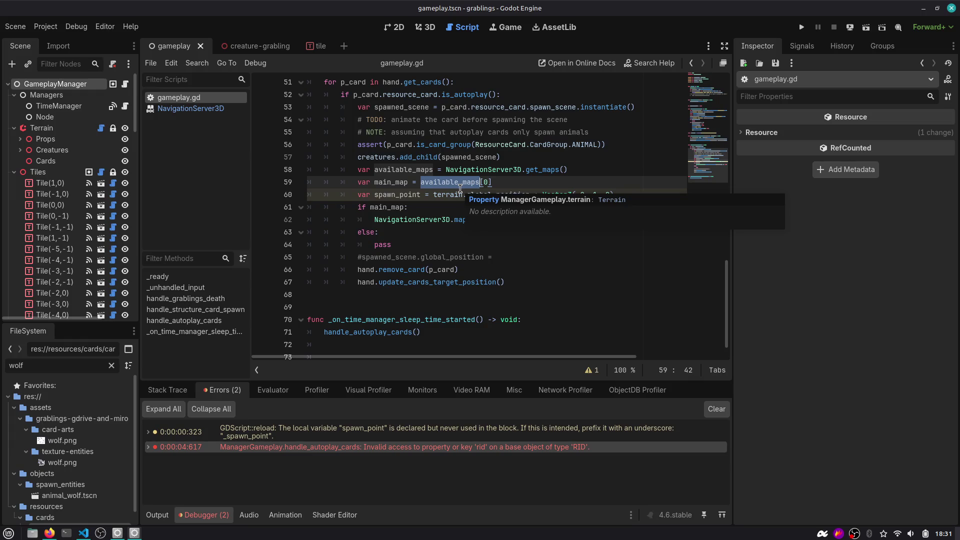
click(454, 206)
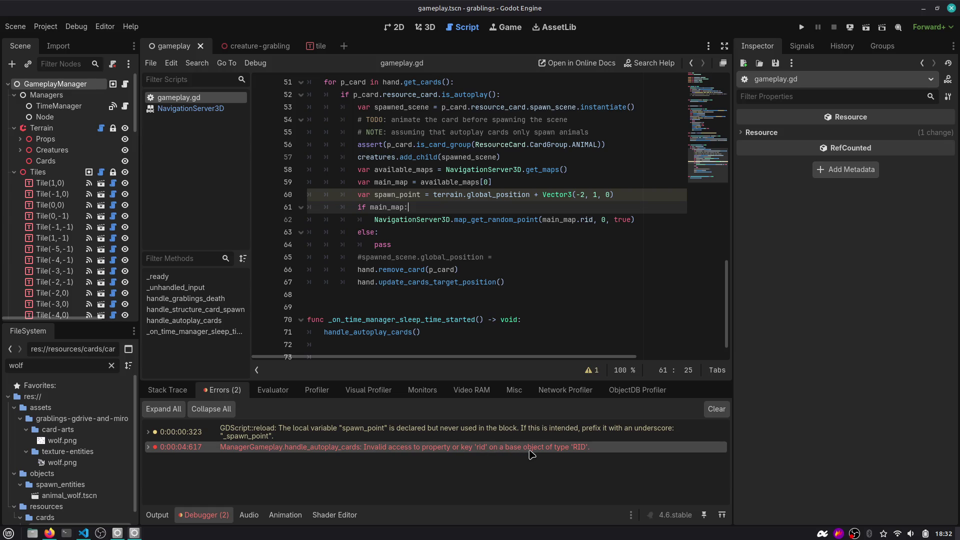
mouse_move(540, 453)
Read the NavigationServer3D docs, return to gameplay.gd and select available_maps on line 58
double_click(559, 219)
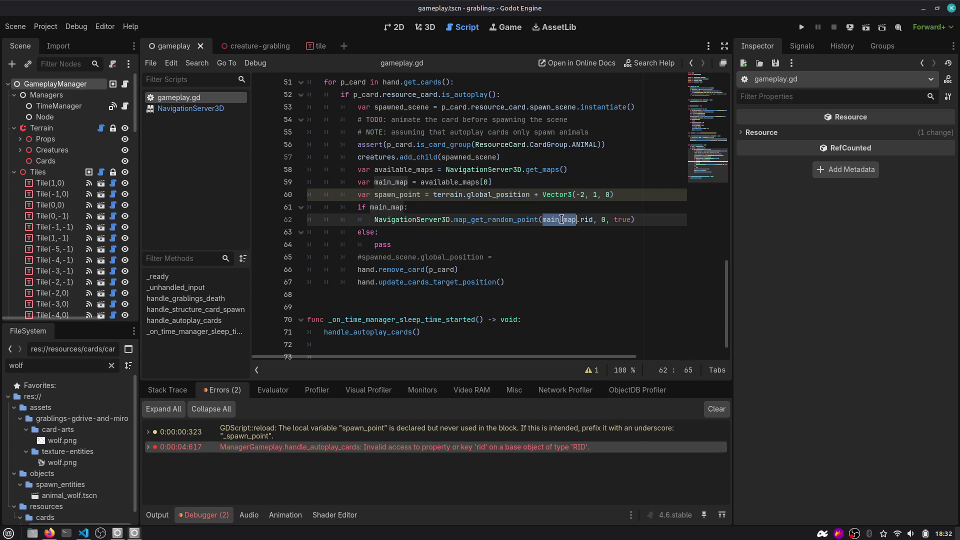
click(463, 183)
ctrl+click(445, 186)
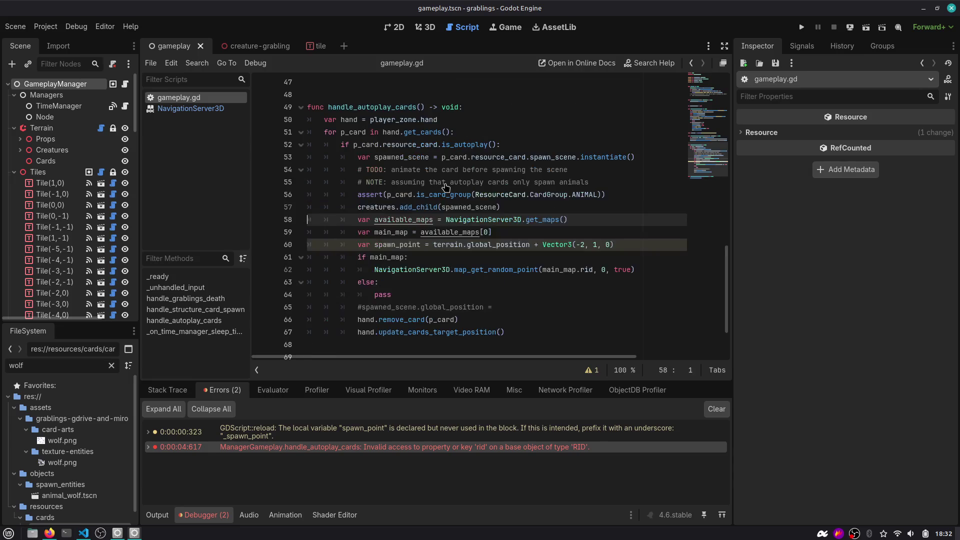
ctrl+click(542, 220)
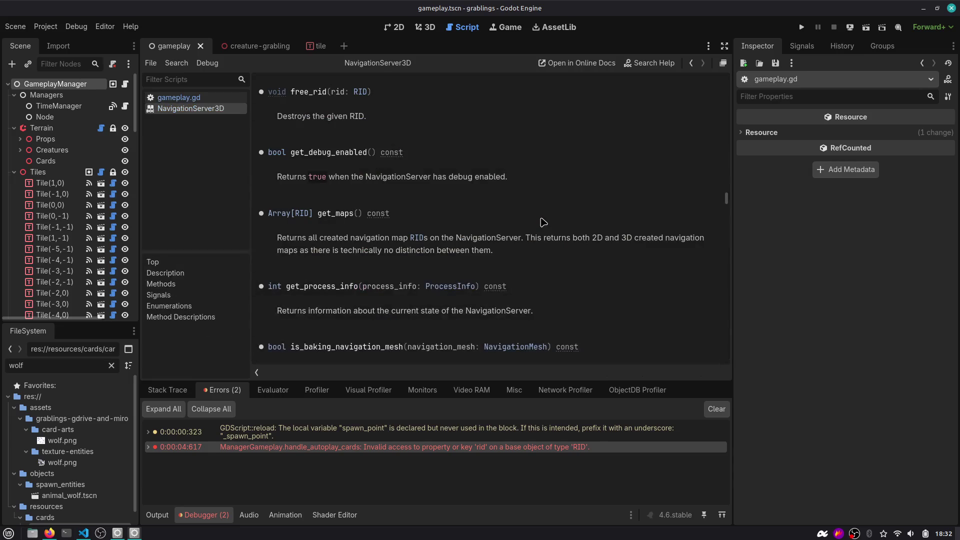
click(689, 64)
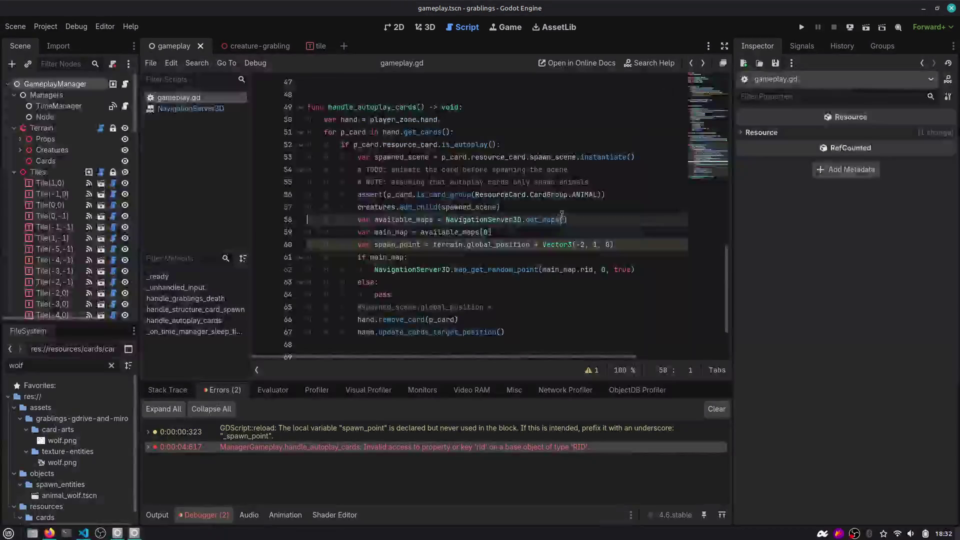
double_click(431, 222)
Rename available_maps to available_maps_rids and update its use on line 59
mouse_move(538, 263)
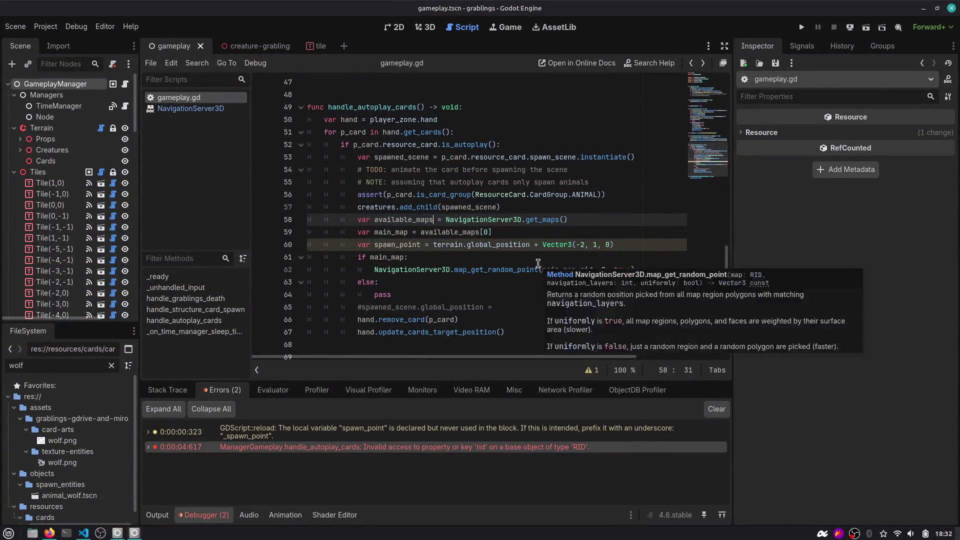
text(_rids)
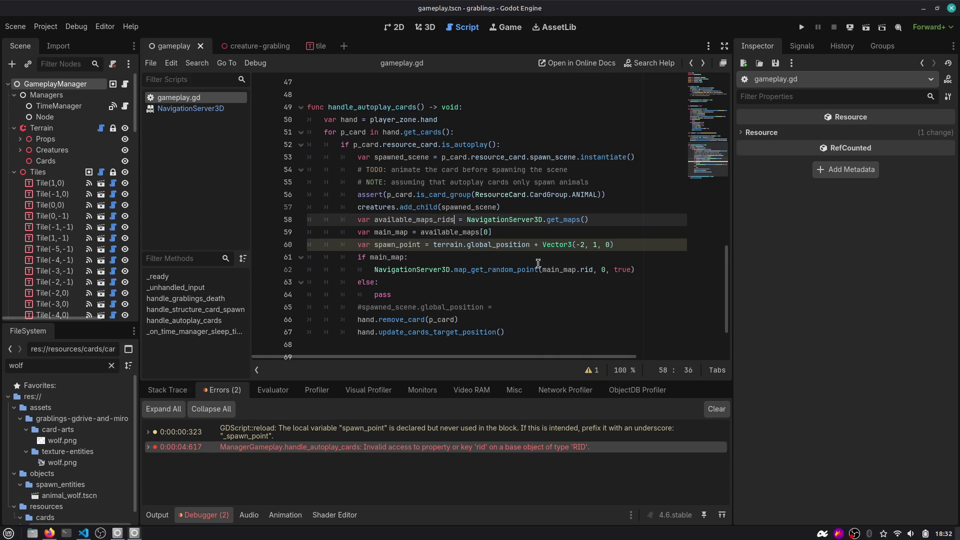
key(ctrl+shift+Left)
key(ctrl+c)
double_click(453, 232)
key(ctrl+v)
Rename main_map to main_map_rid, use it in place of main_map.rid, and save
drag(391, 232, 375, 232)
key(Right)
key(Left)
text(_rid)
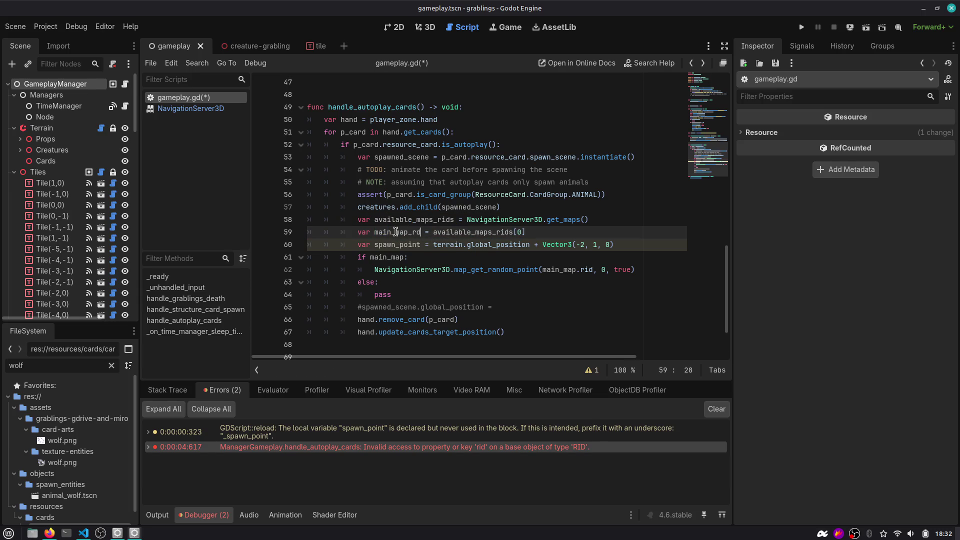
key(ctrl+shift+Left)
key(ctrl+c)
double_click(567, 269)
key(ctrl+v)
key(Delete)
key(Delete)
key(Delete)
key(ctrl+s)
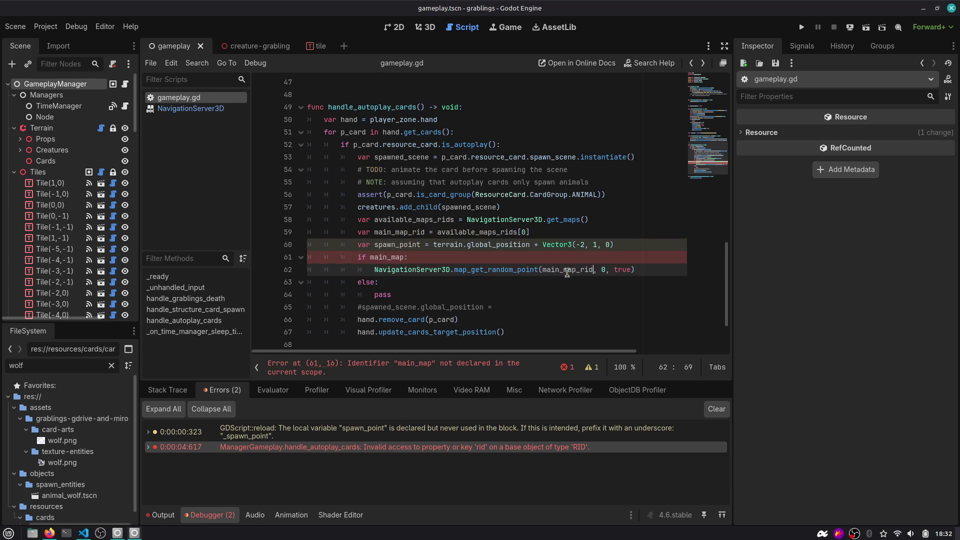
Use main_map_rid in the if condition and save the script
click(442, 269)
double_click(389, 257)
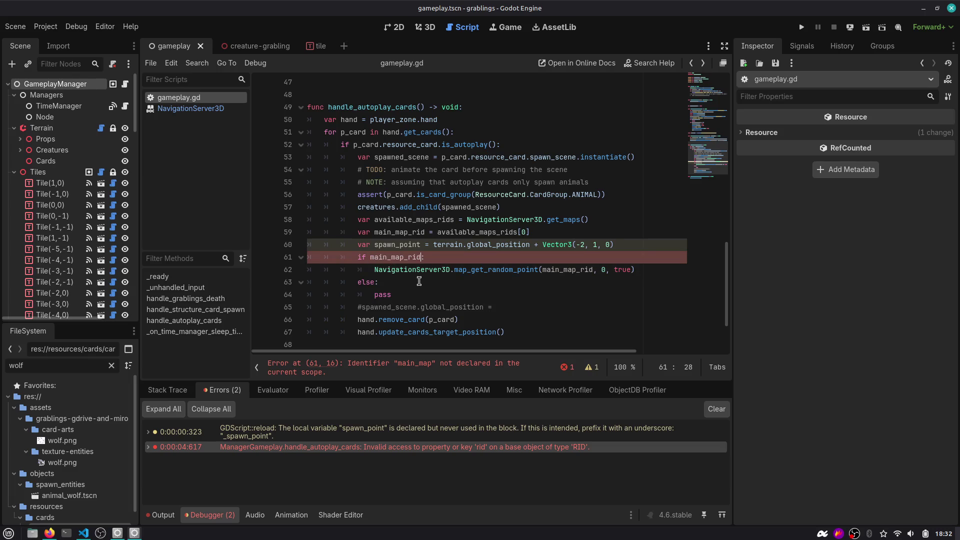
key(ctrl+v)
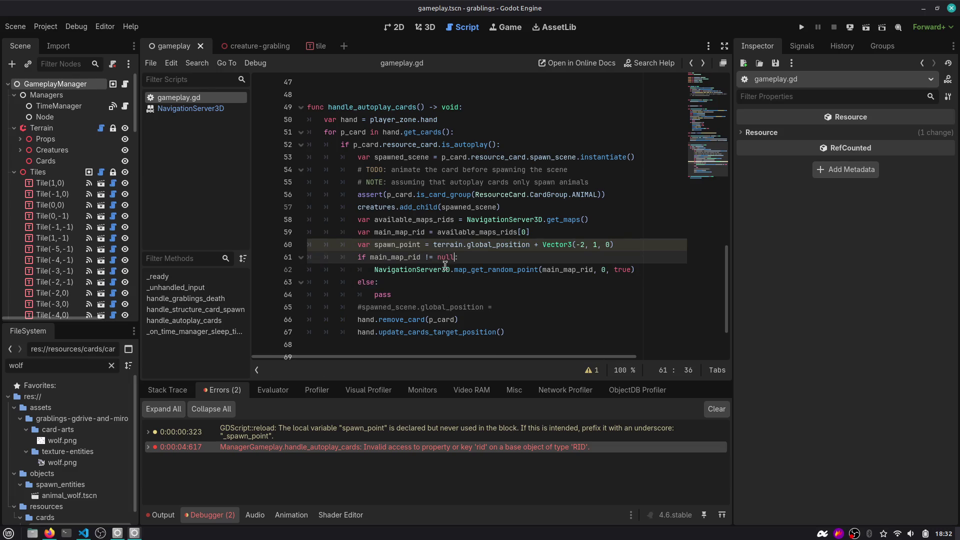
key(ctrl+s)
click(461, 278)
scroll(462, 278, down, 2)
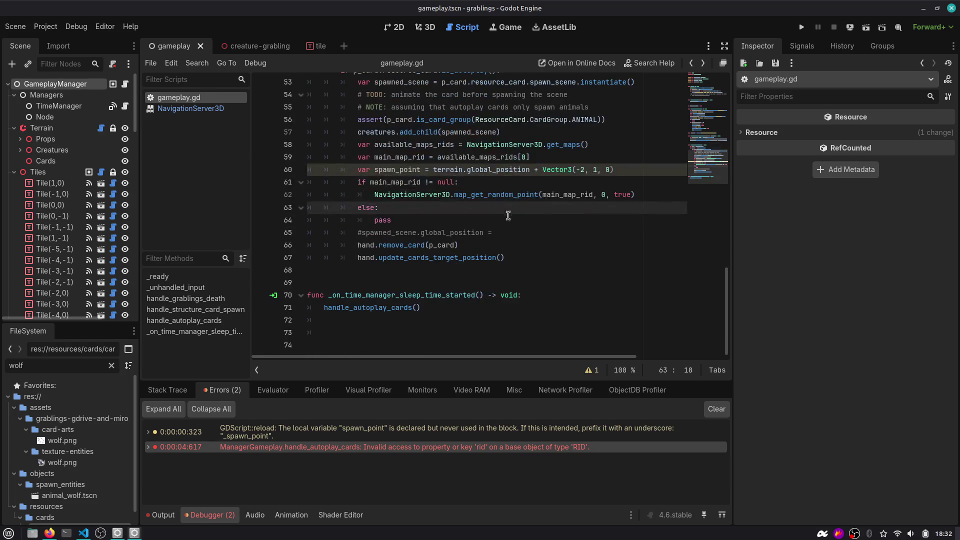
Make the random point call assign spawn_point = map_get_random_point(main_map_rid, 0, true)
click(513, 196)
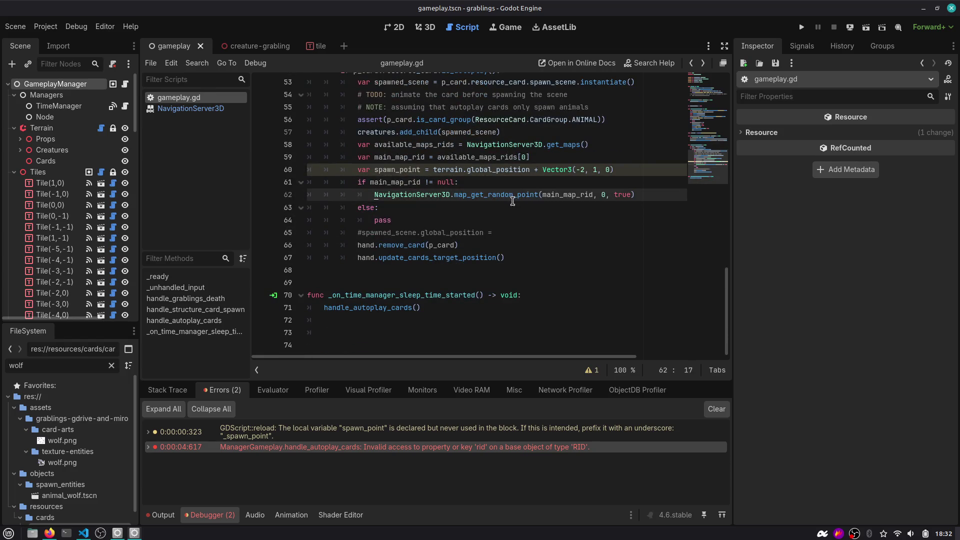
key(Tab)
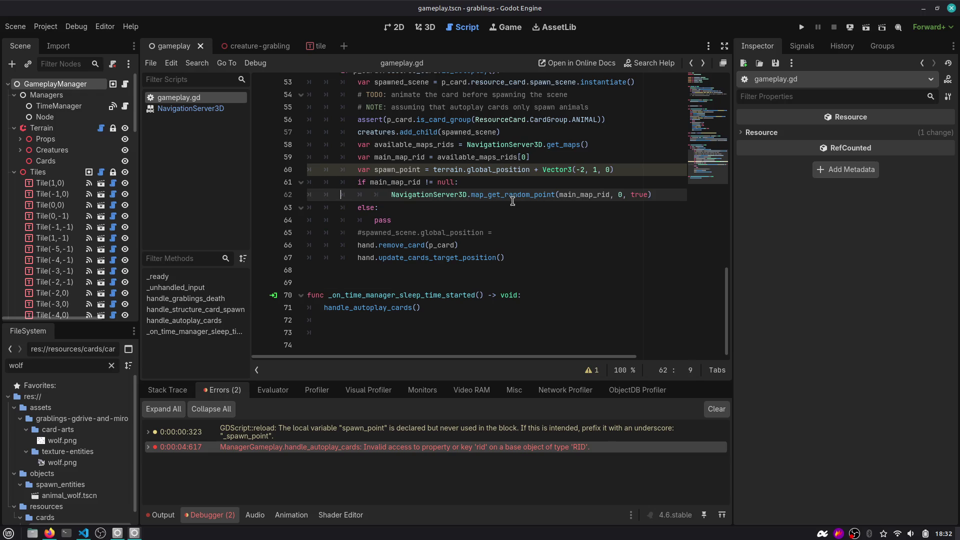
text(random_poin)
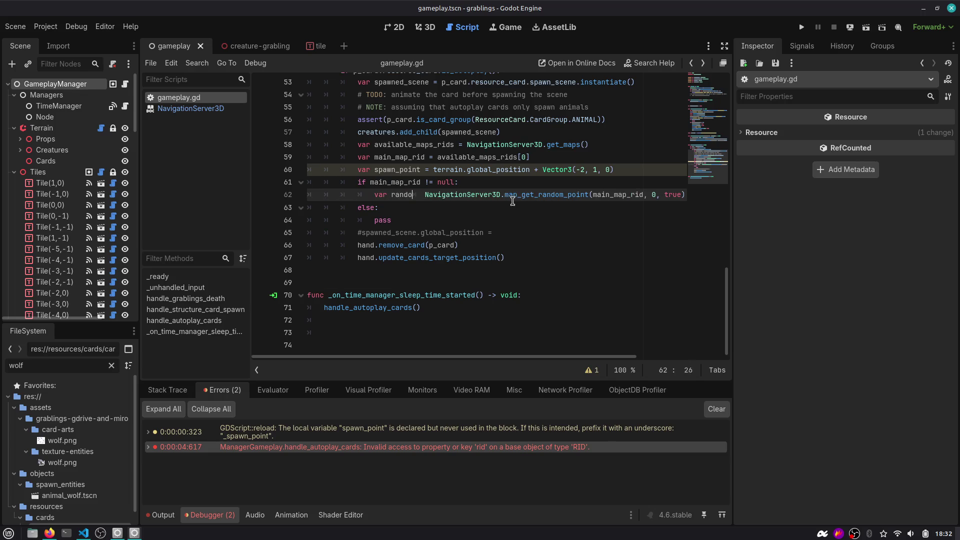
key(ctrl+BackSpace)
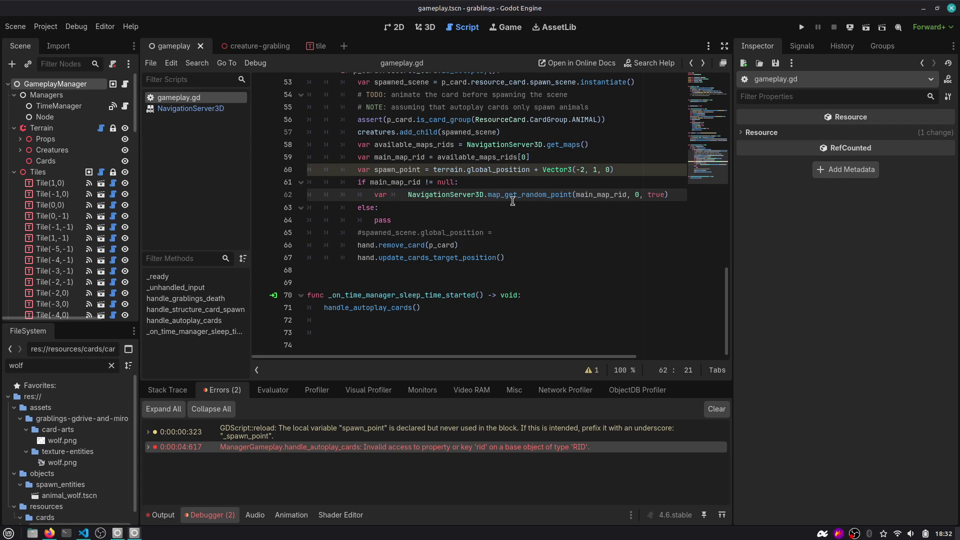
key(ctrl+BackSpace)
text(spawn_point )
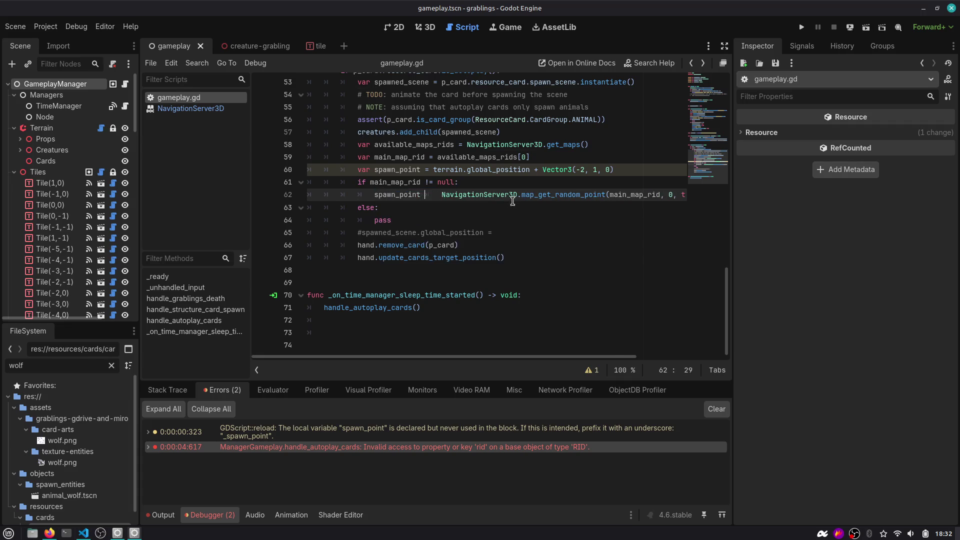
text(=)
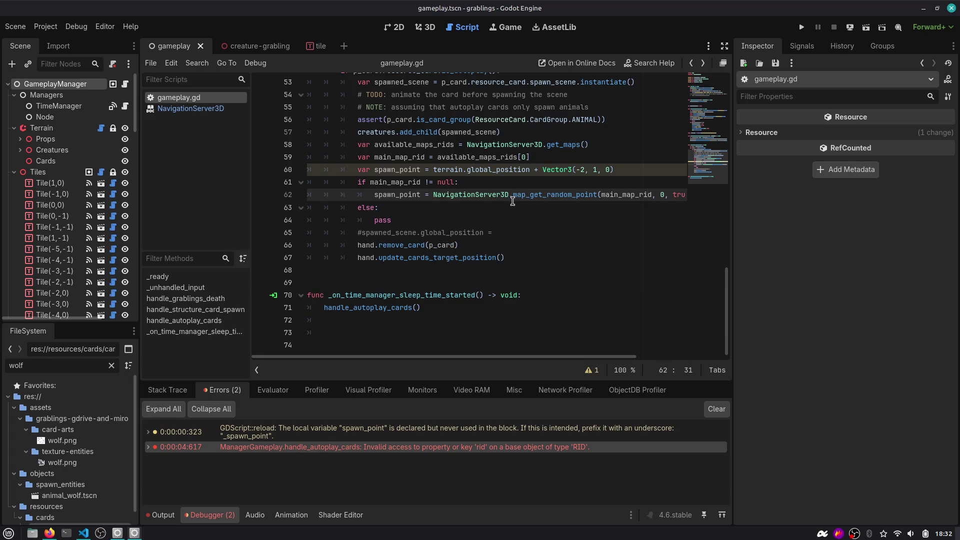
Add a line printing "Spawn point set to ", spawn_point below the call
key(End)
key(Return)
text(p)
text(Spa)
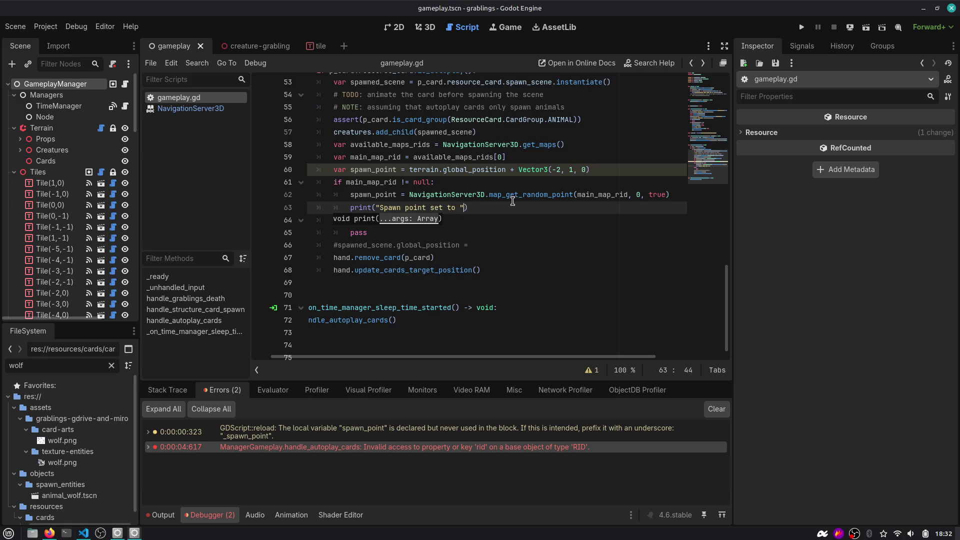
text(n)
key(Return)
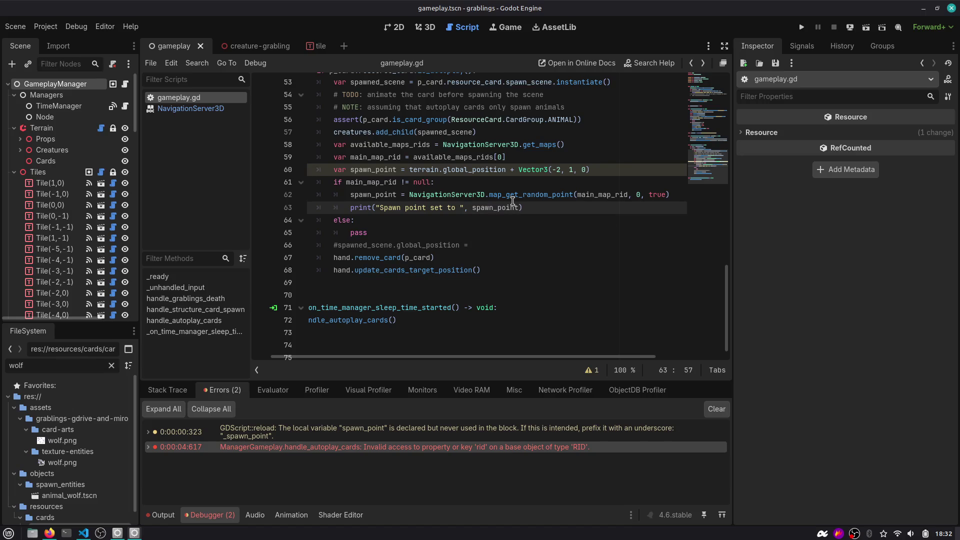
scroll(491, 187, up, 4)
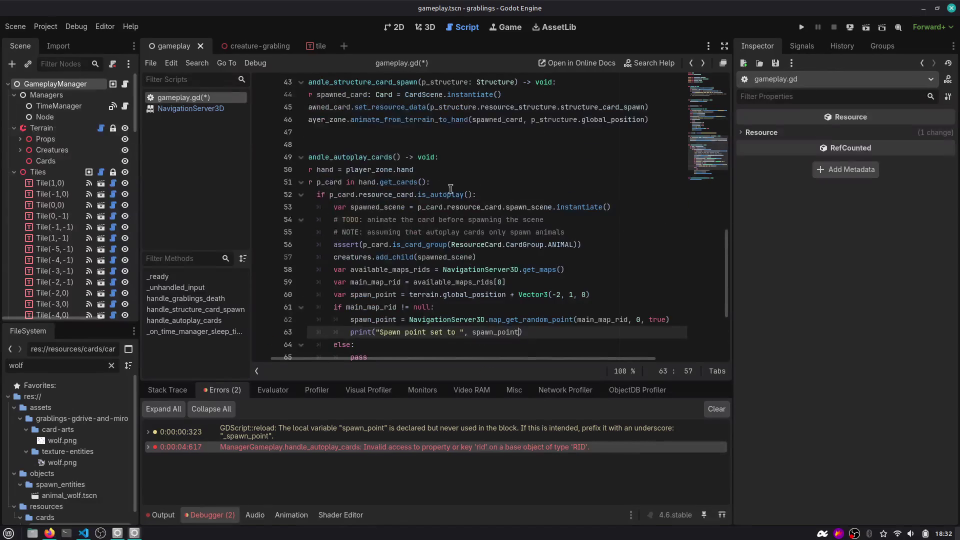
Declare var _dbg_spawn_point = null above handle_autoplay_cards
click(428, 145)
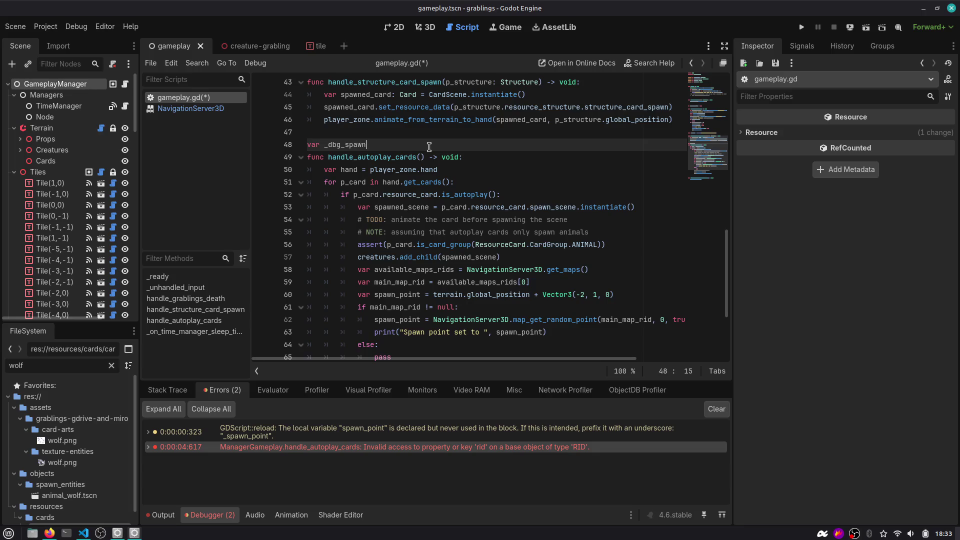
key(BackSpace)
key(BackSpace)
key(BackSpace)
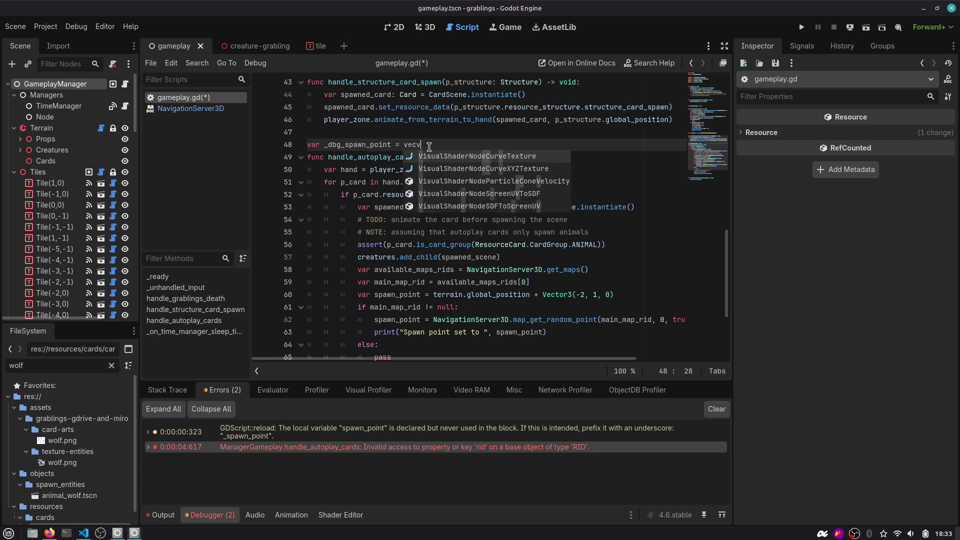
text(null)
key(Return)
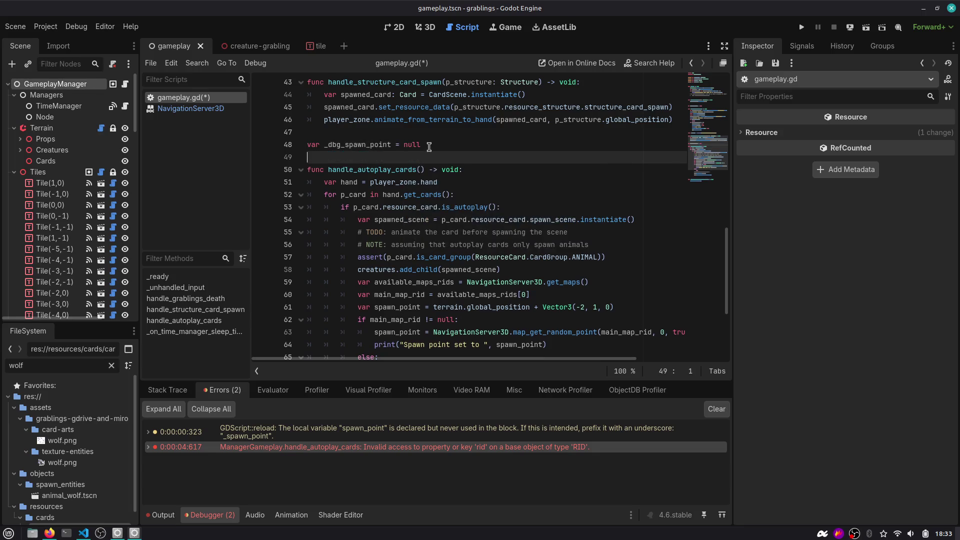
Store spawn_point in _dbg_spawn_point after the print line
scroll(417, 124, down, 3)
click(497, 232)
key(End)
key(Return)
text(_dbg_spawn_point = spa)
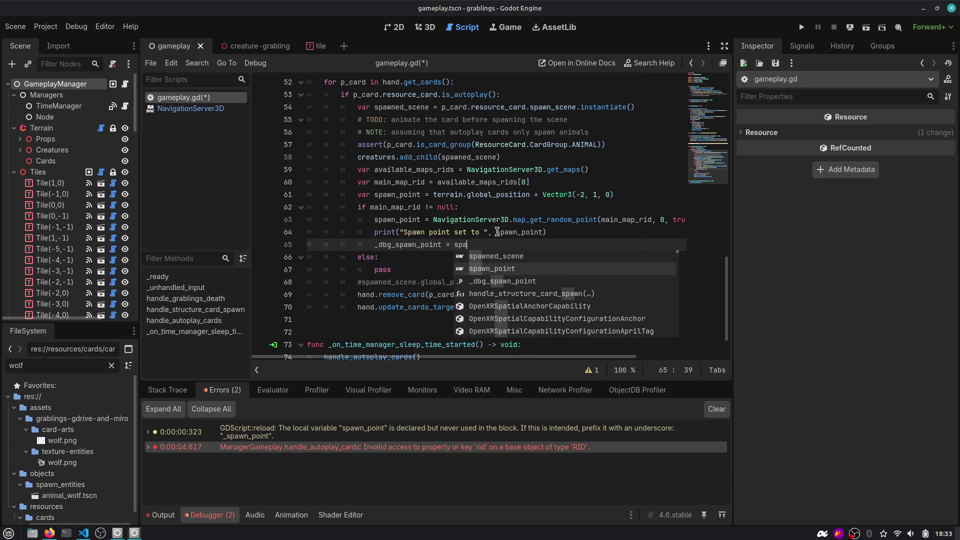
key(Return)
Add a _process function calling DebugDraw3D.draw_sphere(_dbg_spawn_point, 0.15) and save
key(Down)
key(Down)
key(Down)
key(Up)
key(Return)
text(_pro)
key(Return)
key(Return)
text(bug)
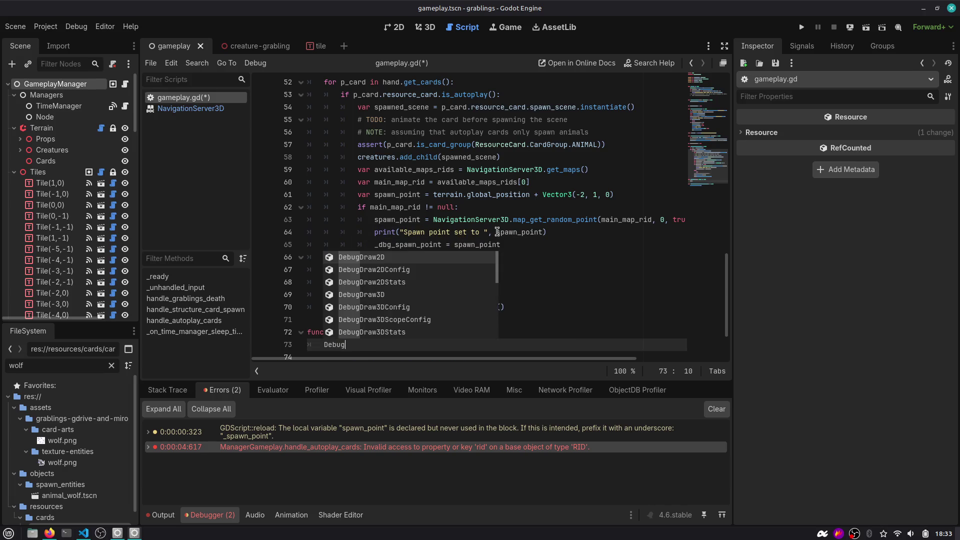
text(Draw3D.sp)
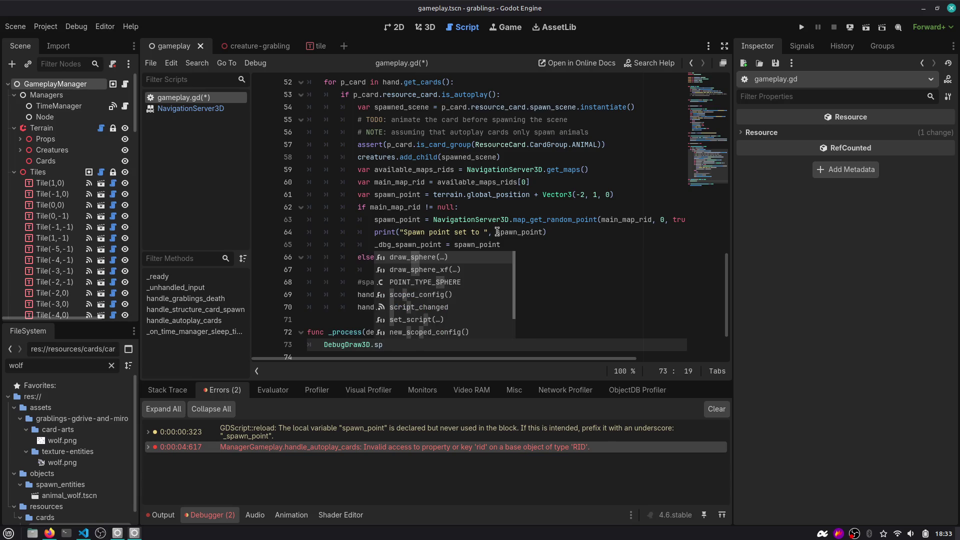
key(Return)
text(_dbg_spawn_point, 0.1))
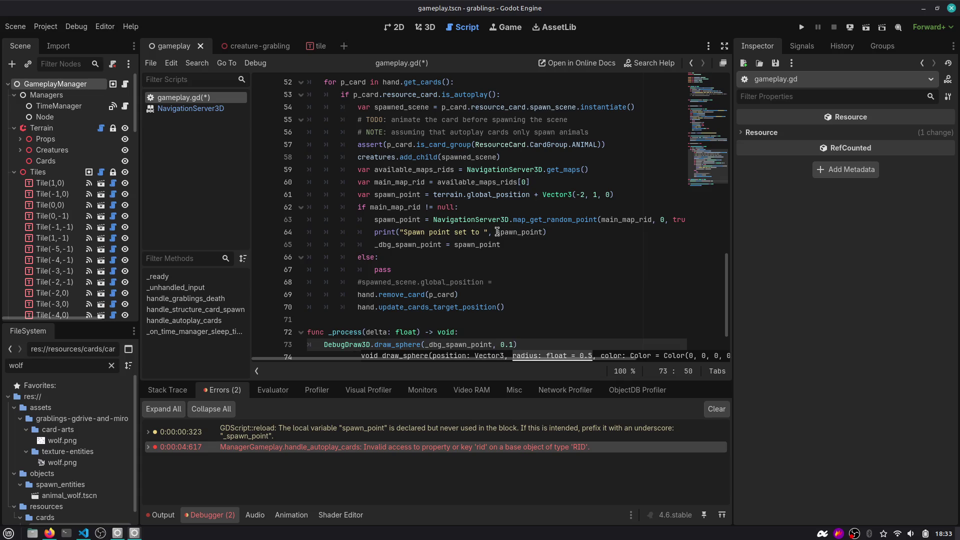
text(5)
key(ctrl+s)
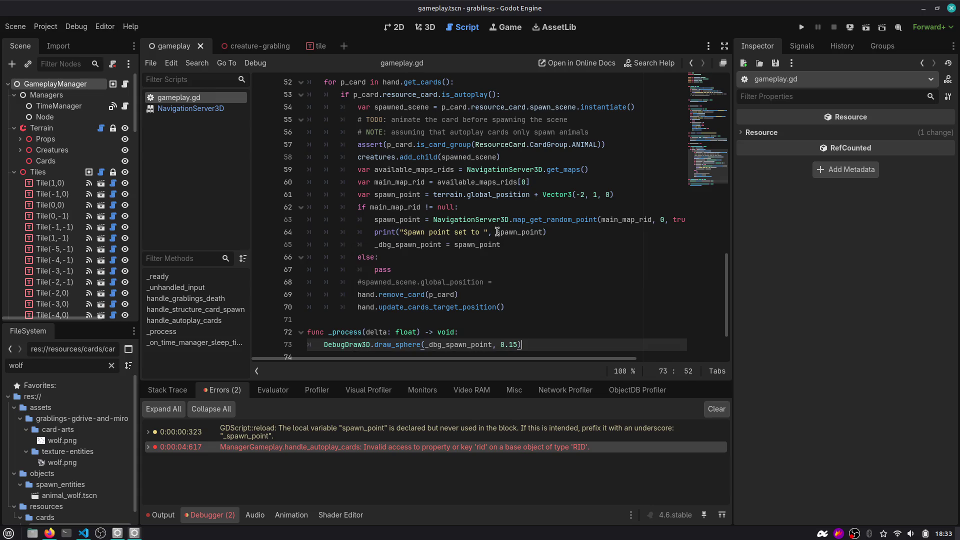
key(Down)
scroll(423, 243, down, 2)
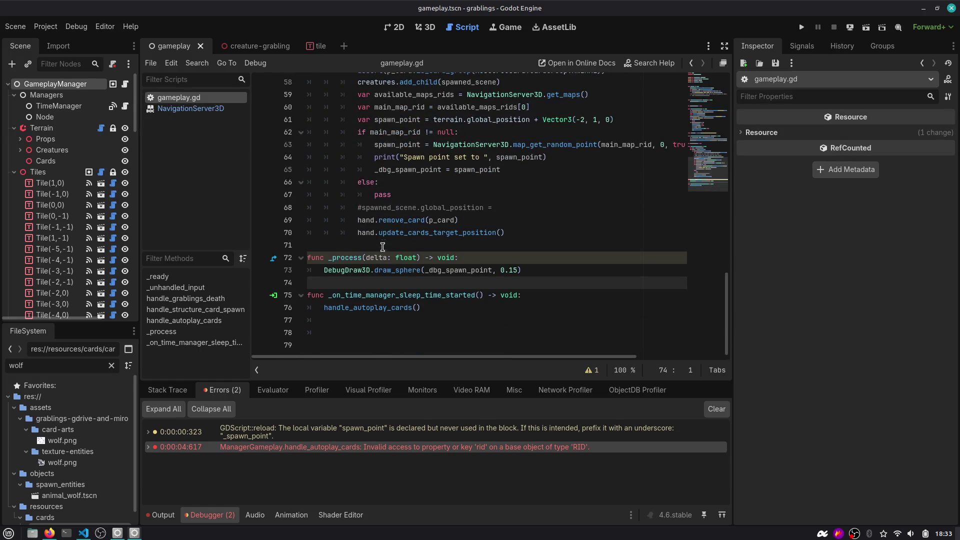
Review the _dbg_spawn_point, spawn_point, available_maps_rids and spawned_scene variables in the code
double_click(409, 168)
double_click(404, 143)
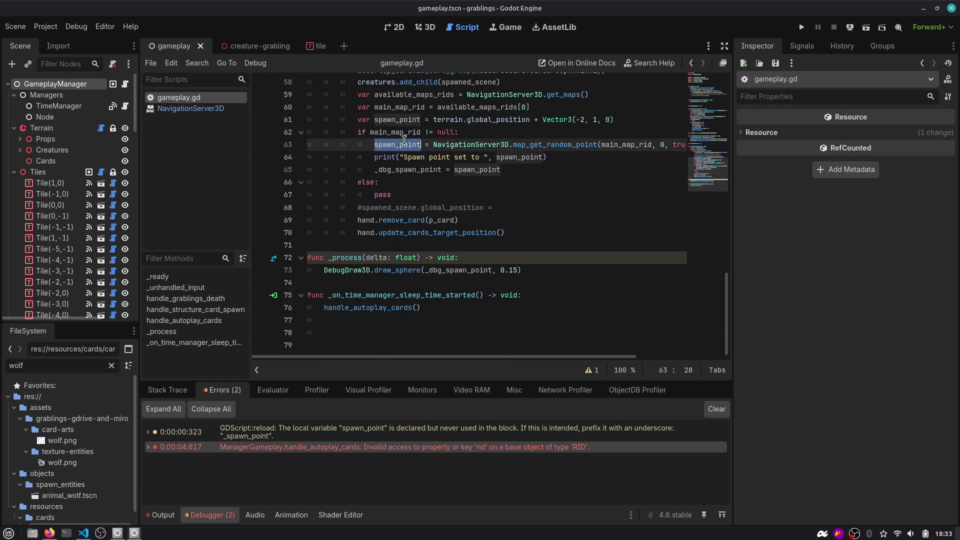
double_click(394, 95)
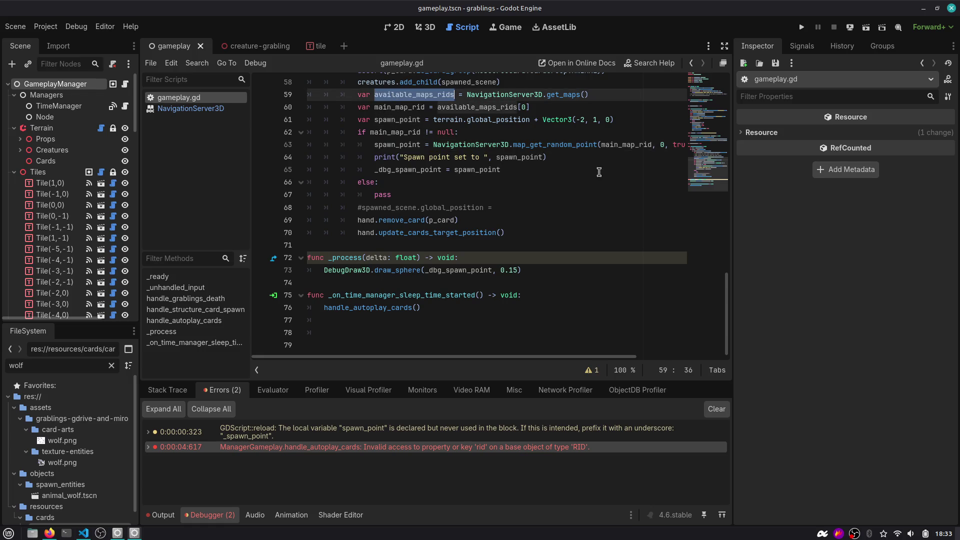
click(368, 223)
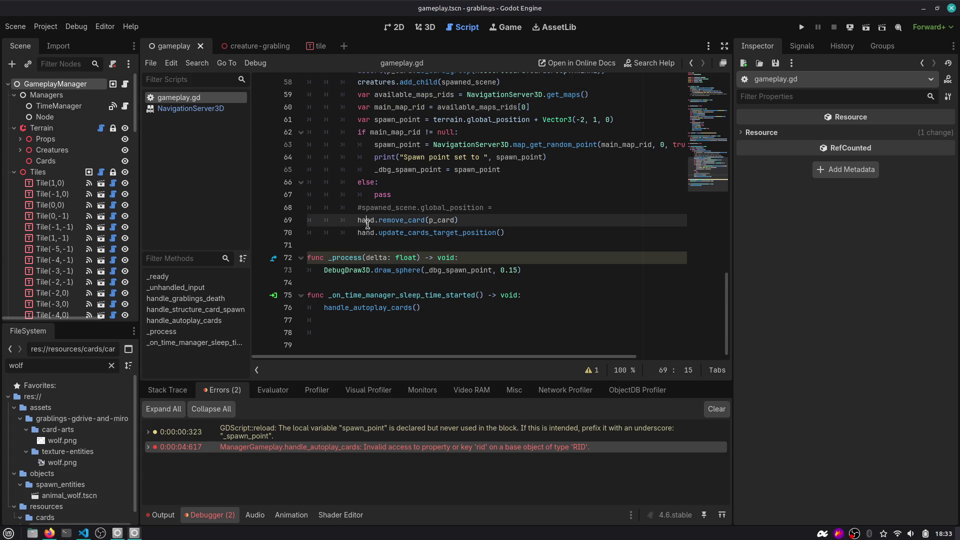
click(442, 230)
scroll(443, 231, up, 2)
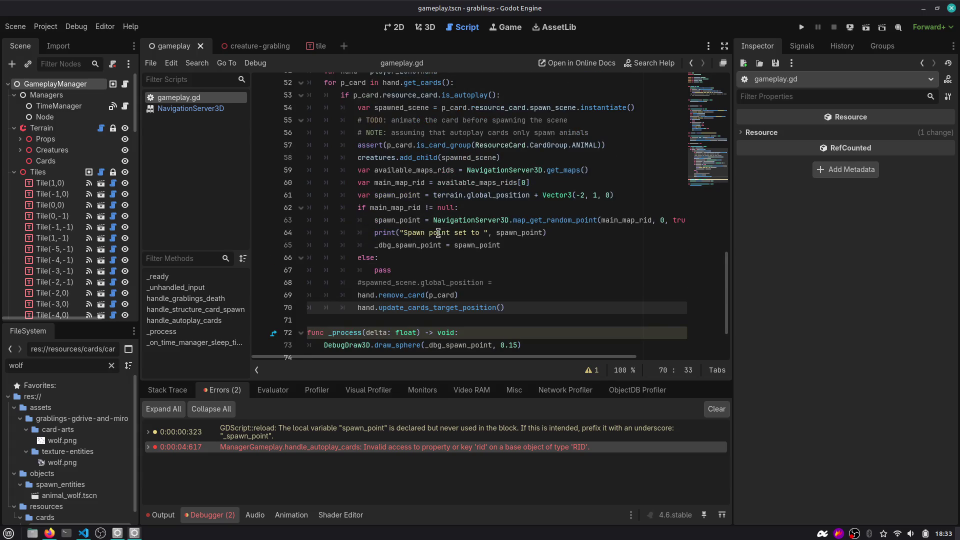
double_click(456, 156)
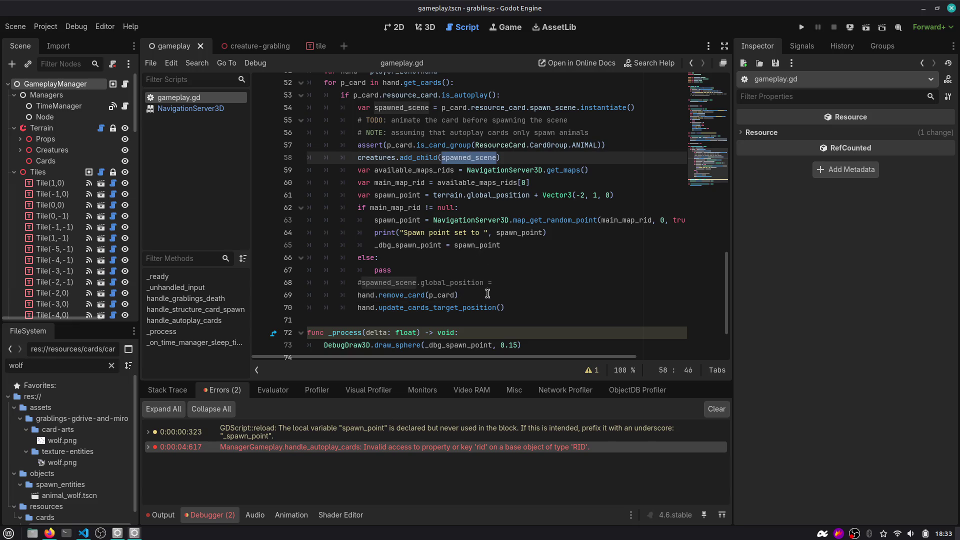
Start a spawned_scene.position line below the _dbg_spawn_point assignment
click(508, 271)
key(End)
key(Return)
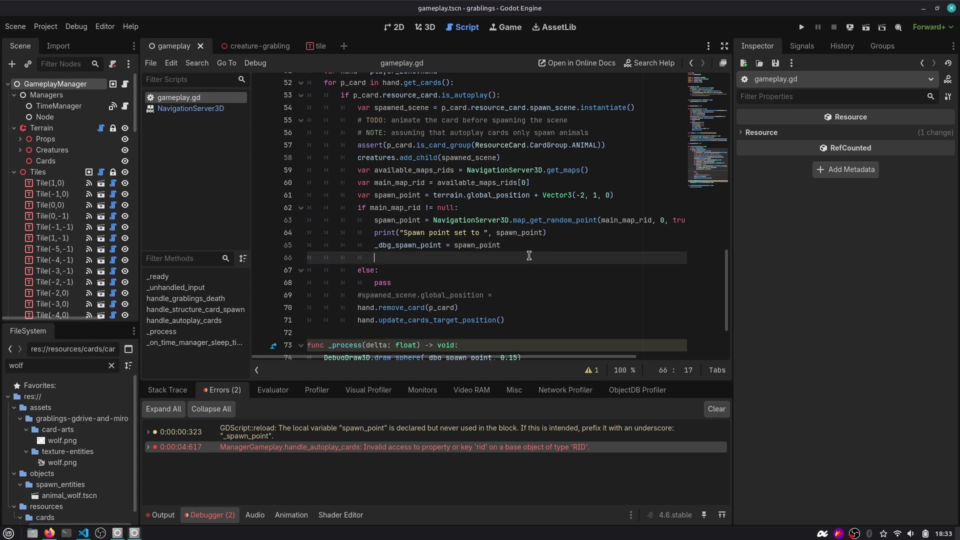
text(spawned_scene.)
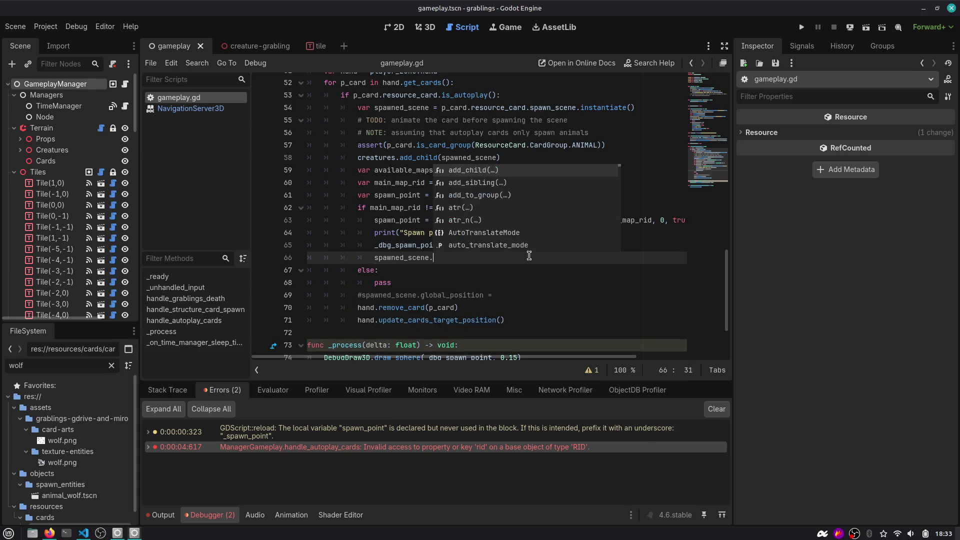
text(posi)
key(ctrl+shift+Left)
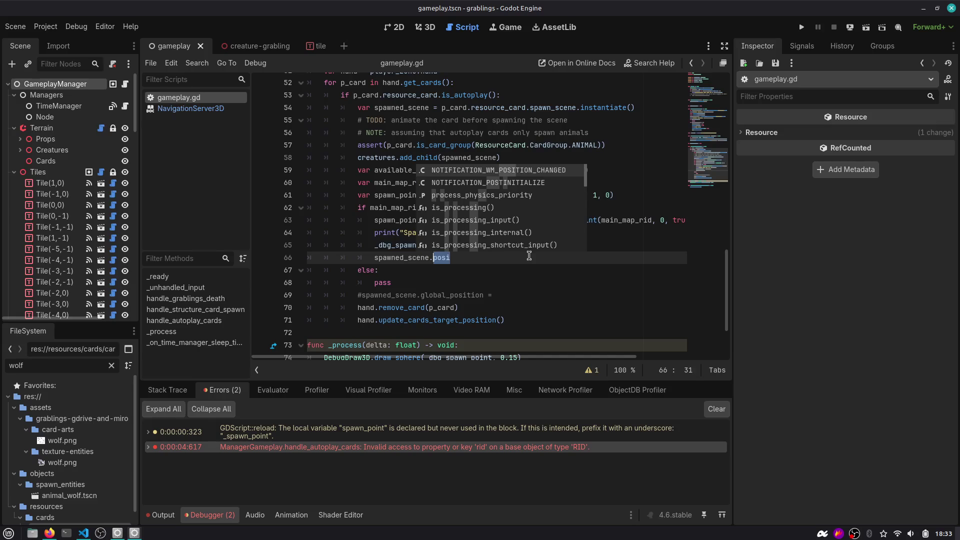
key(Right)
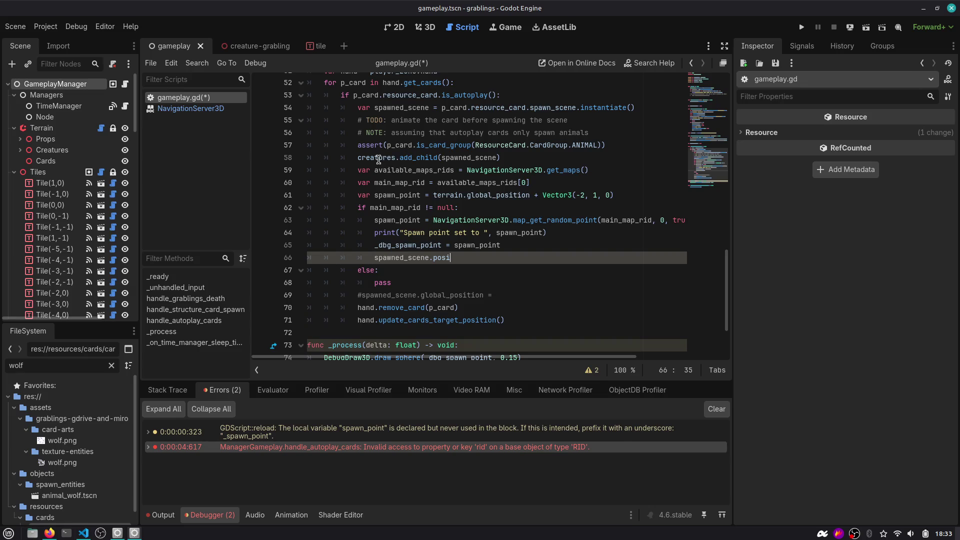
double_click(470, 160)
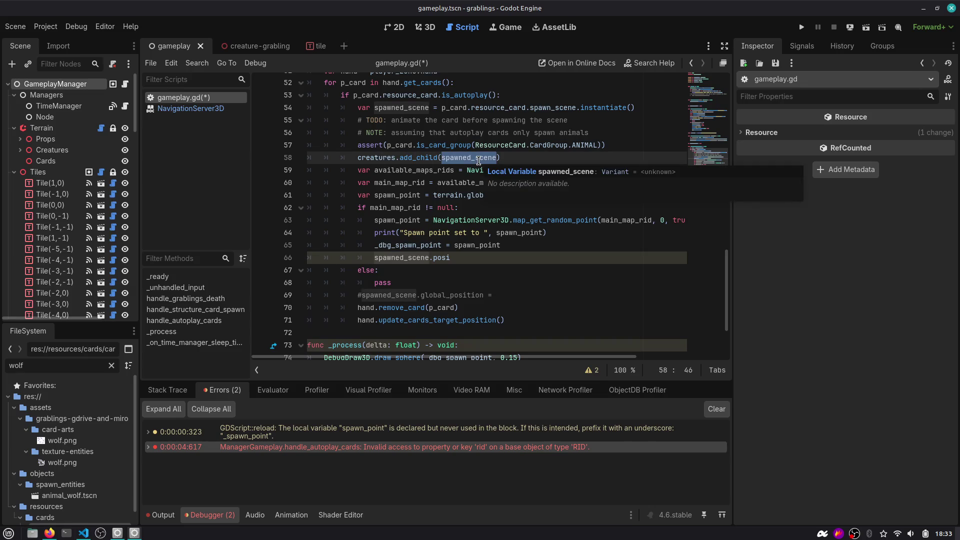
Uncomment spawned_scene.global_position = spawn_point, delete the stray partial line, and save
scroll(444, 220, down, 2)
click(455, 220)
key(ctrl+k)
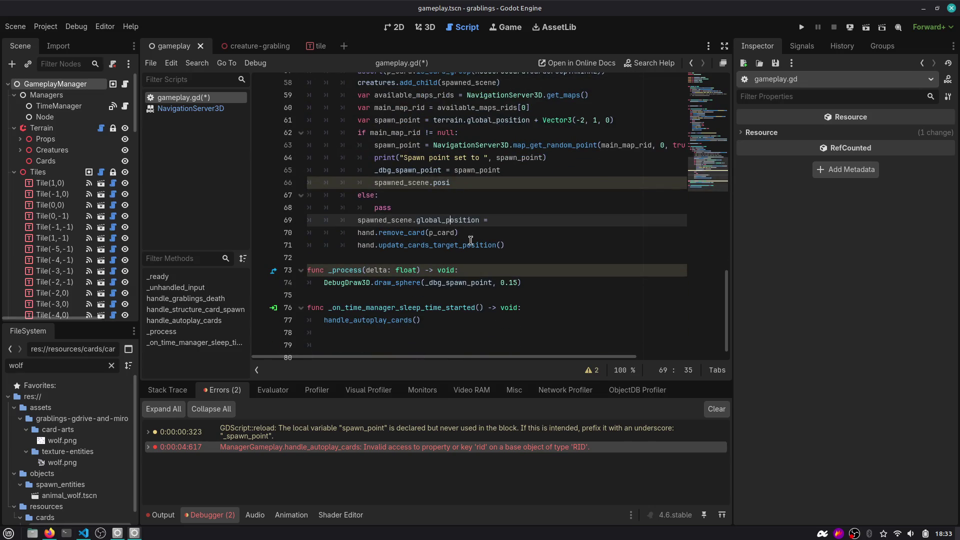
text(spawn)
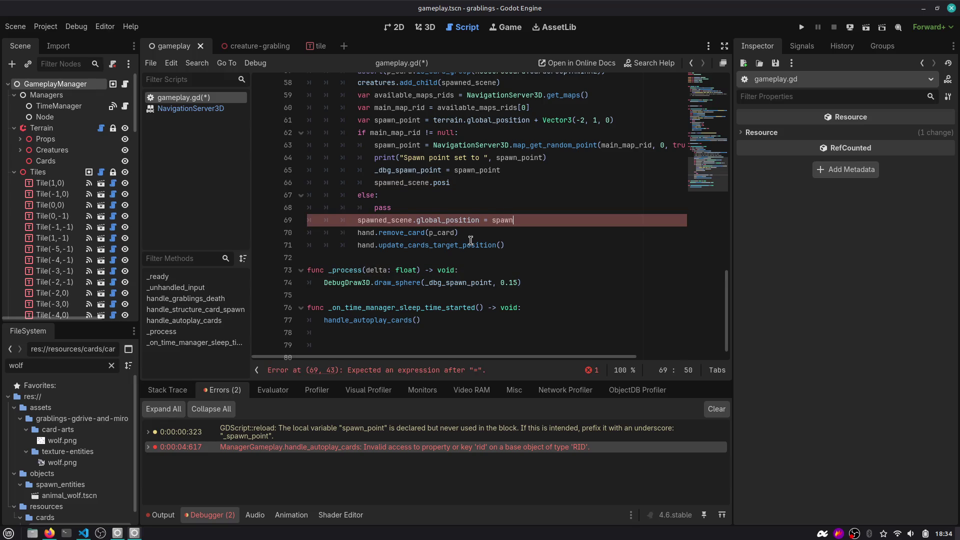
key(Up)
key(Up)
key(Up)
key(ctrl+shift+k)
key(ctrl+s)
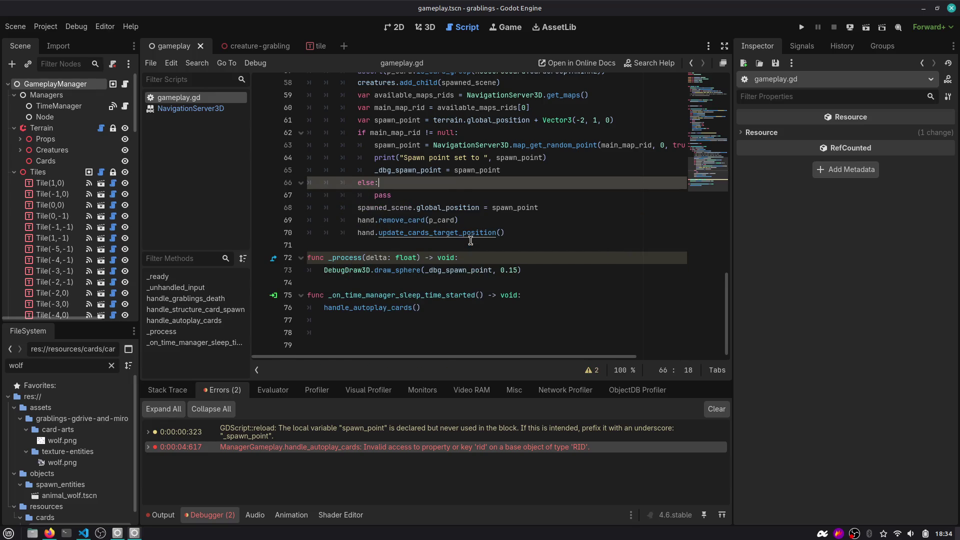
double_click(517, 205)
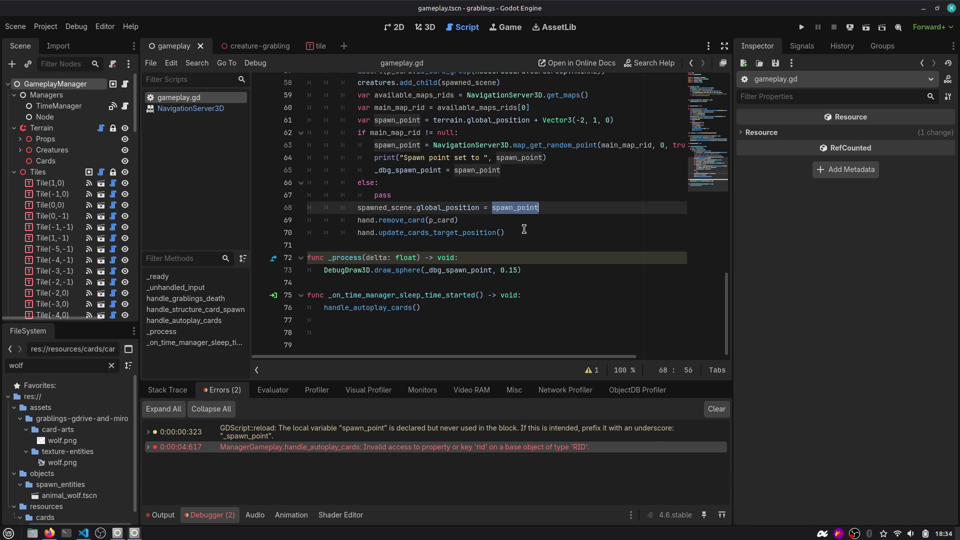
scroll(524, 229, up, 2)
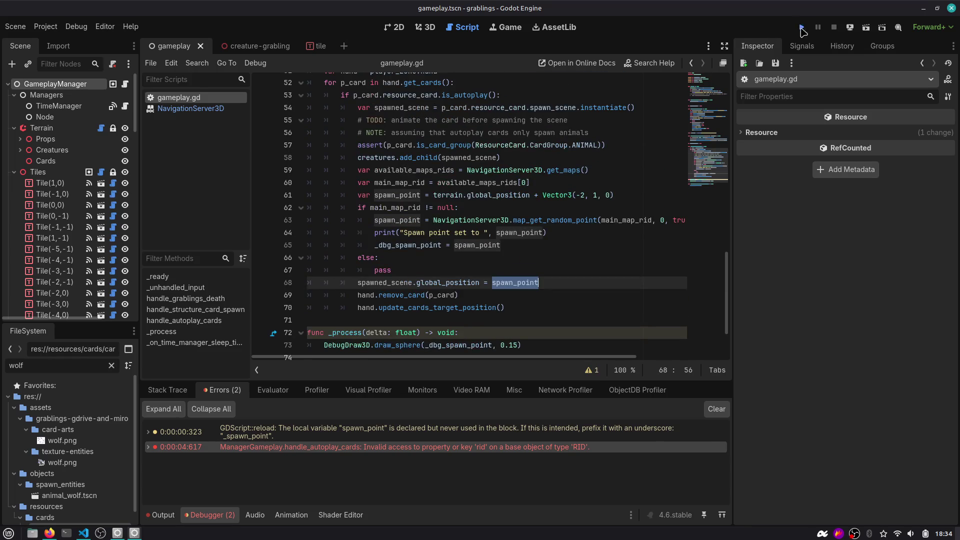
Run the project to test the spawn and locate the failing draw_sphere call
click(800, 29)
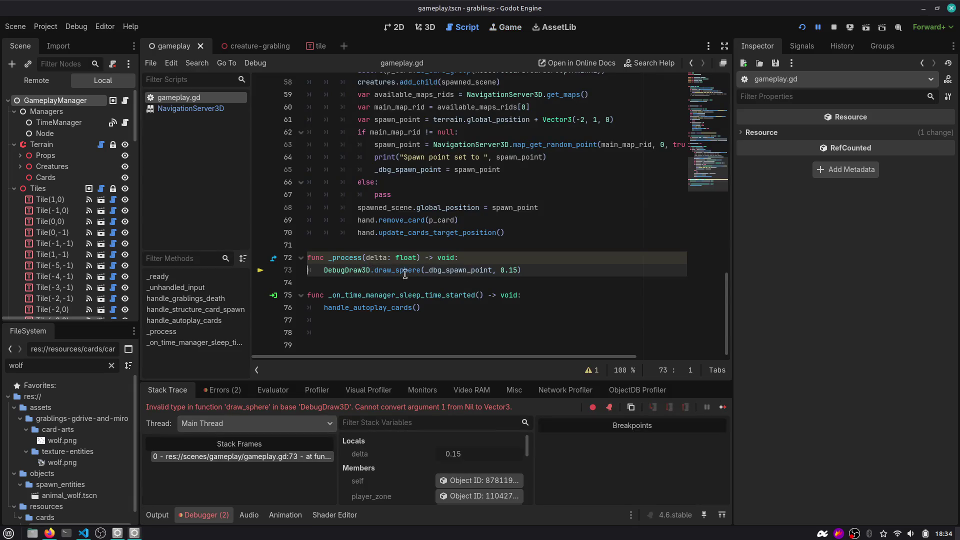
double_click(441, 269)
click(459, 272)
Wrap the draw_sphere call in 'if _dbg_spawn_point:' and run the game again with F5
key(Up)
key(End)
key(Return)
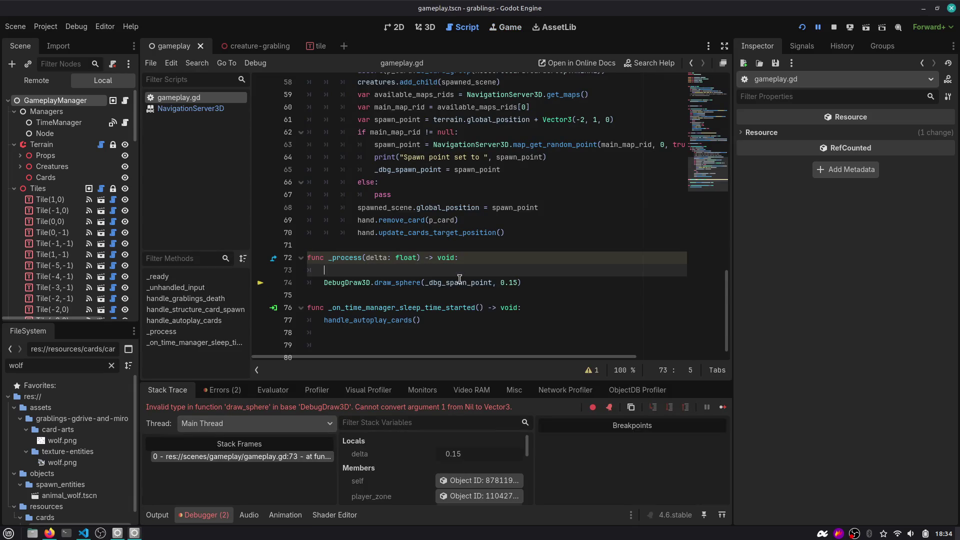
text(if _d)
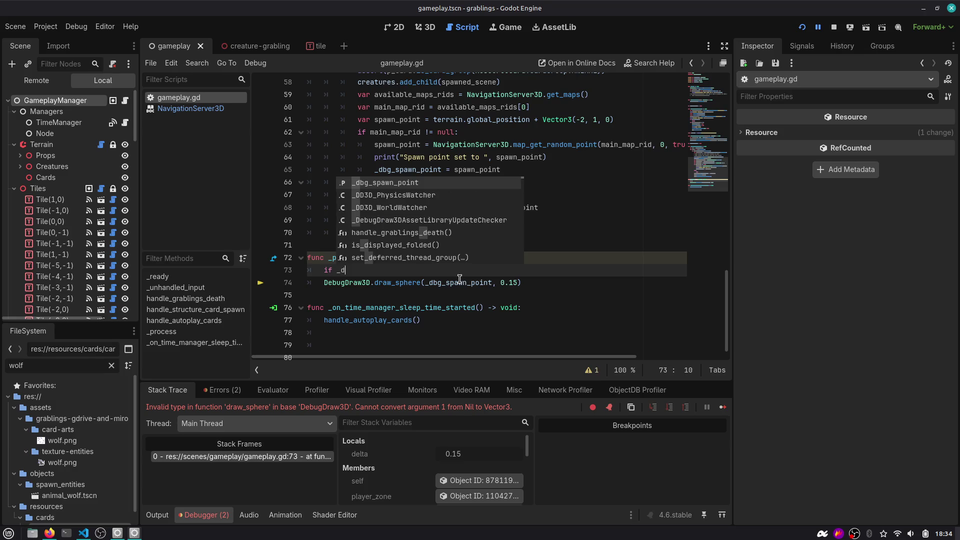
key(Return)
key(Down)
key(Home)
key(Tab)
key(F5)
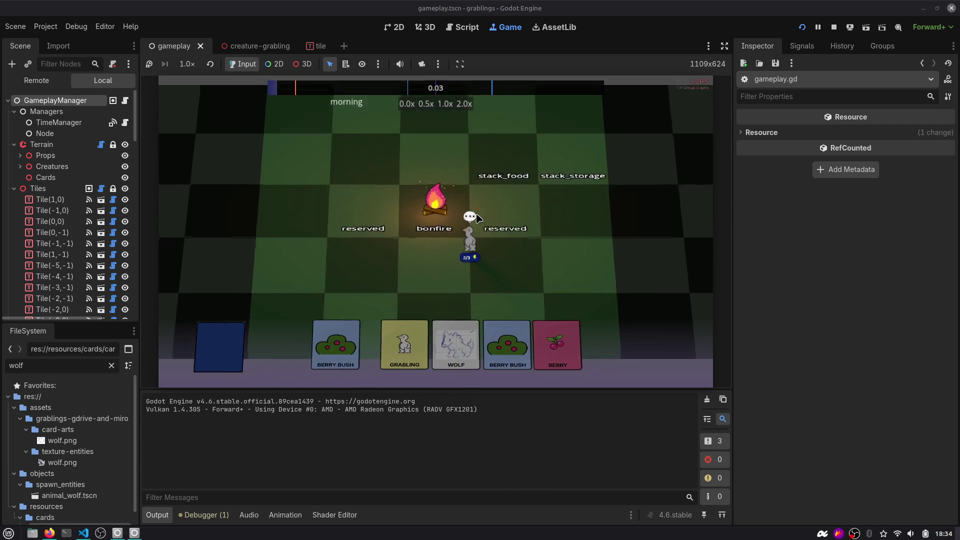
Play the Berry Bush and Wolf cards, advance to sleep, select the logged spawn point, open help search
drag(386, 340, 394, 205)
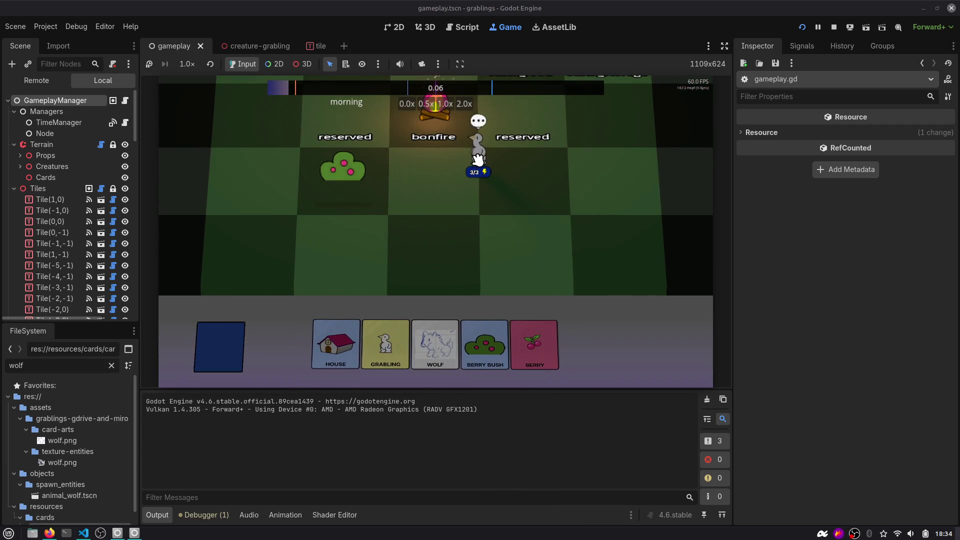
click(432, 336)
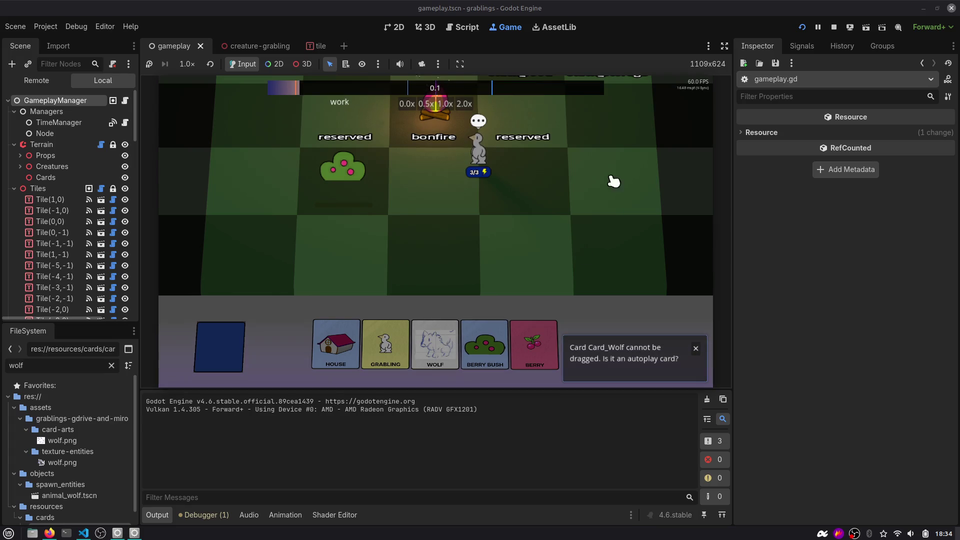
click(828, 40)
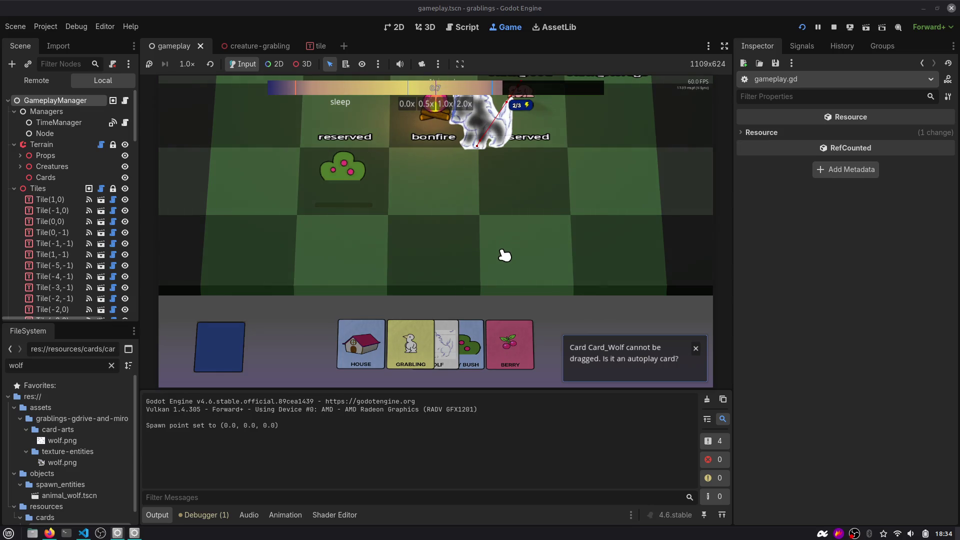
scroll(446, 246, up, 3)
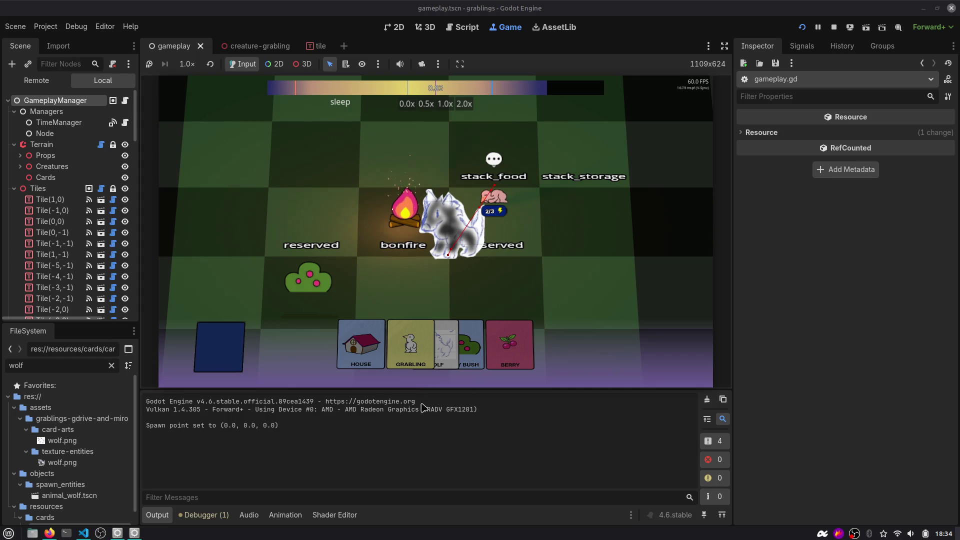
drag(200, 425, 284, 423)
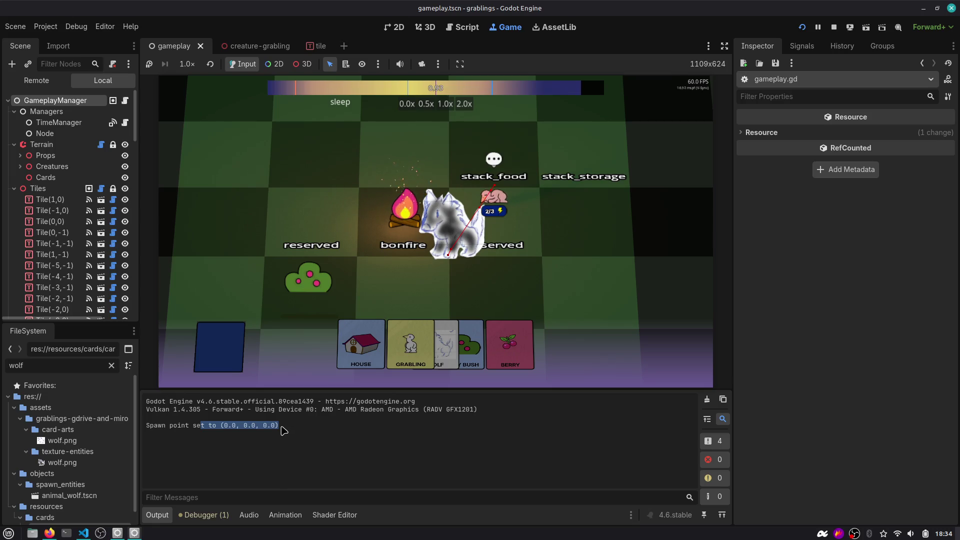
key(F1)
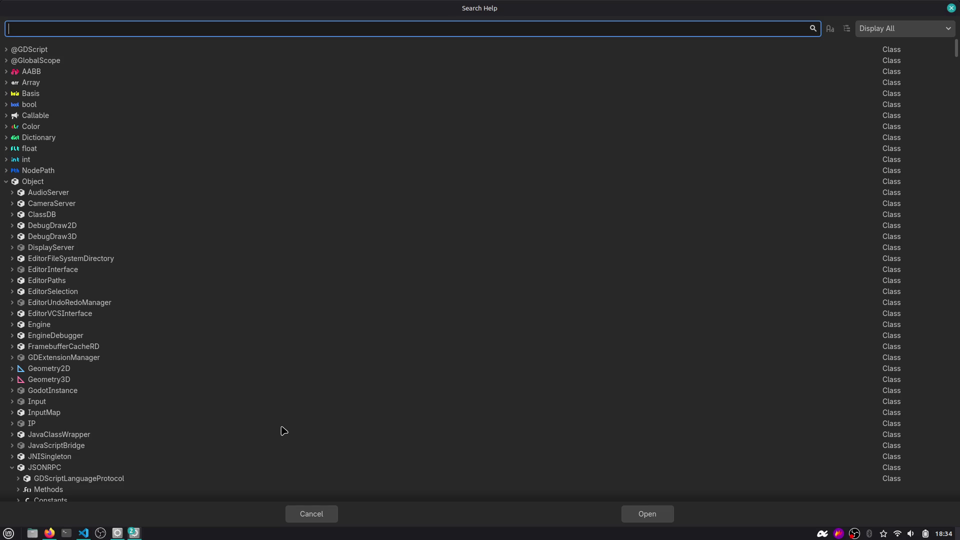
Add blank lines above func _process and func _on_time_manager_sleep_time_started in gameplay.gd
click(951, 8)
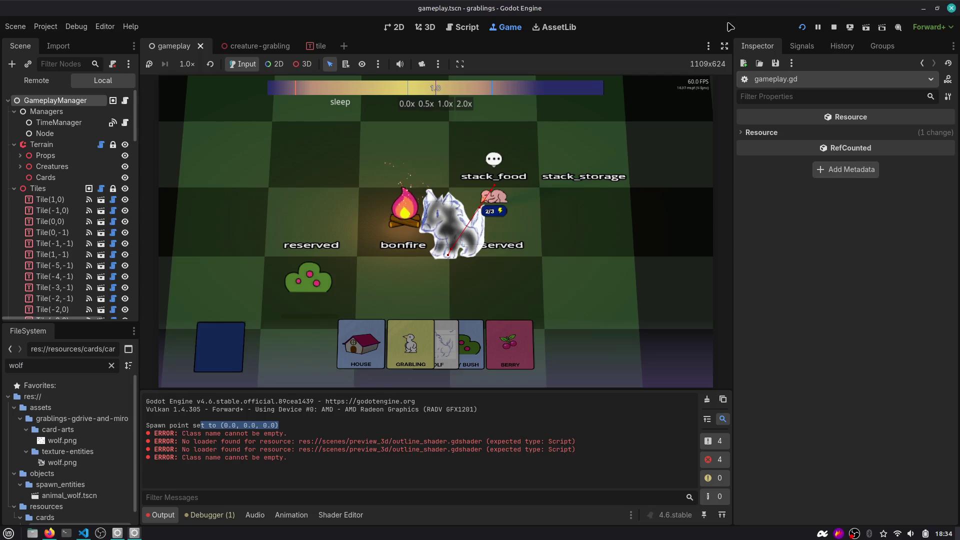
click(465, 27)
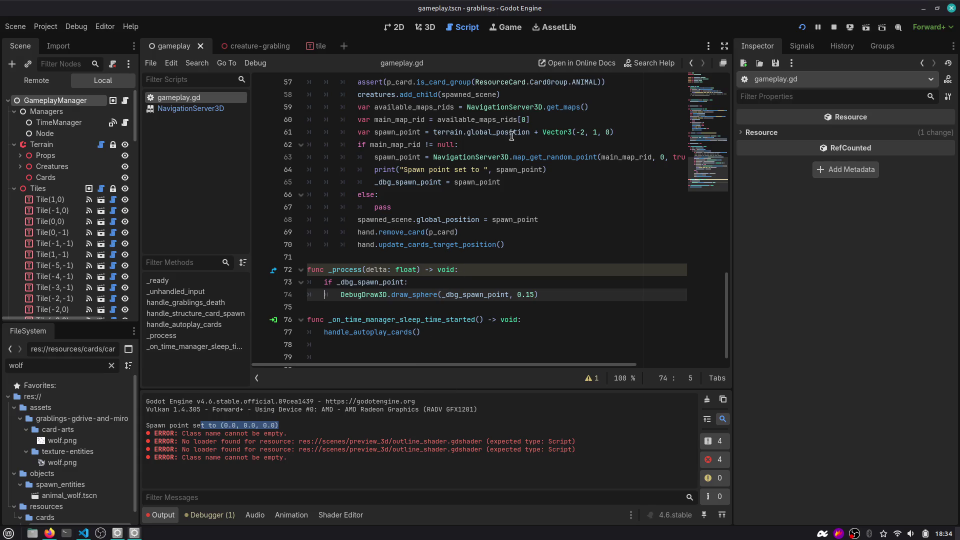
scroll(358, 285, down, 1)
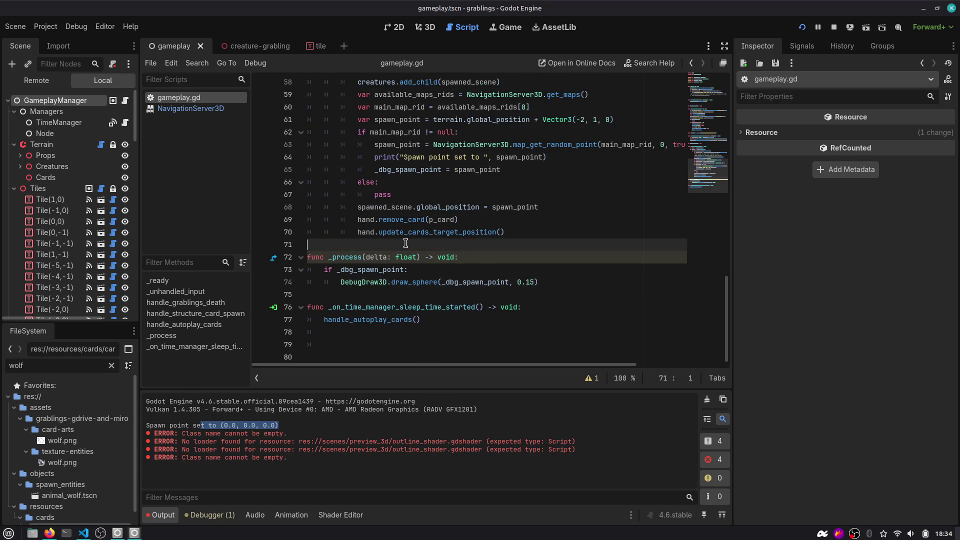
click(406, 243)
key(Return)
key(Down)
key(Down)
key(Down)
key(Return)
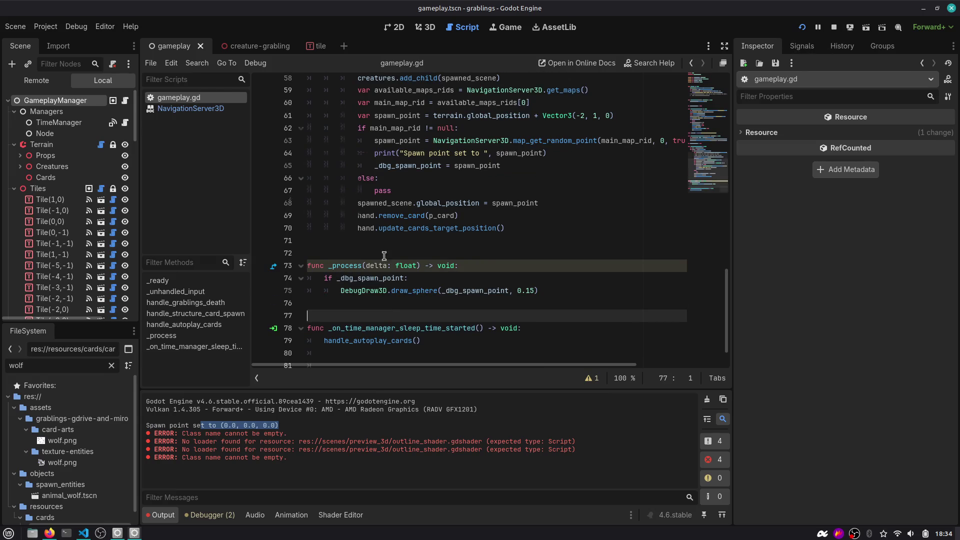
Open the documentation for the map_get_random_point call in the spawn code
scroll(384, 255, up, 2)
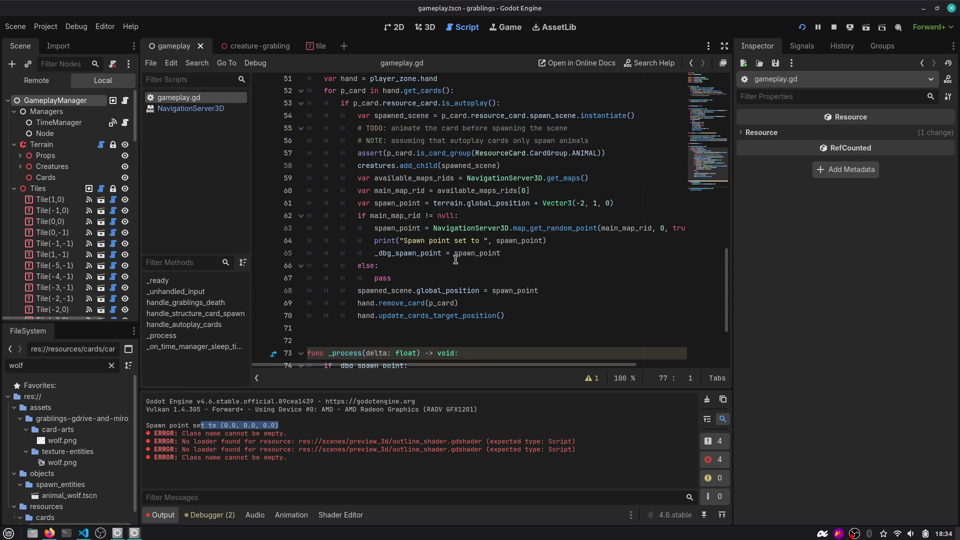
double_click(505, 241)
double_click(571, 229)
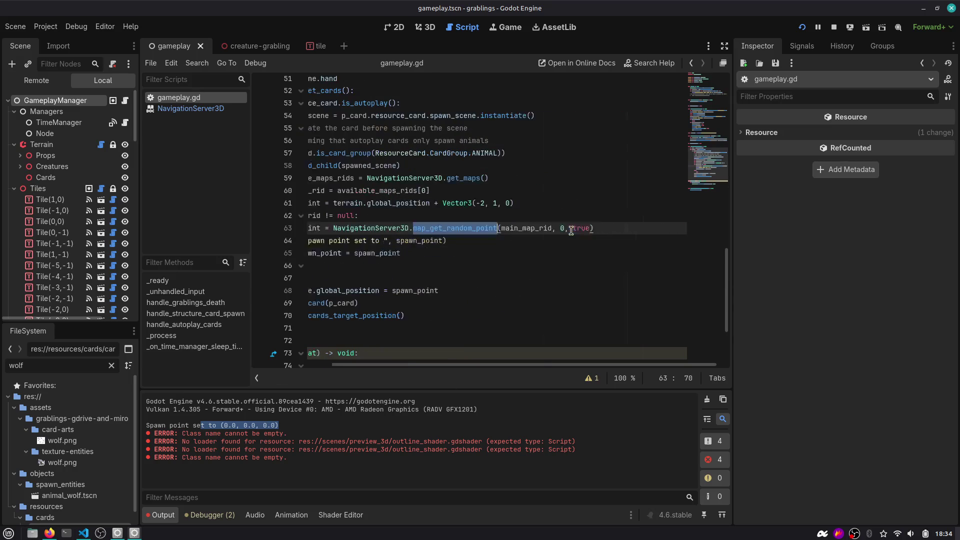
ctrl+click(449, 229)
Highlight the random-position description and the slower-uniform versus faster-non-uniform picking notes
drag(347, 118, 646, 121)
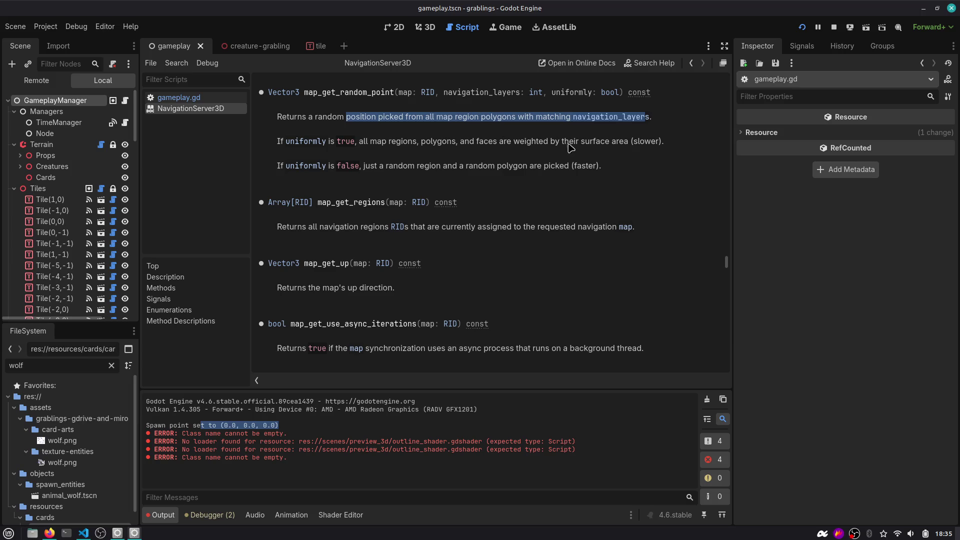
drag(631, 141, 672, 142)
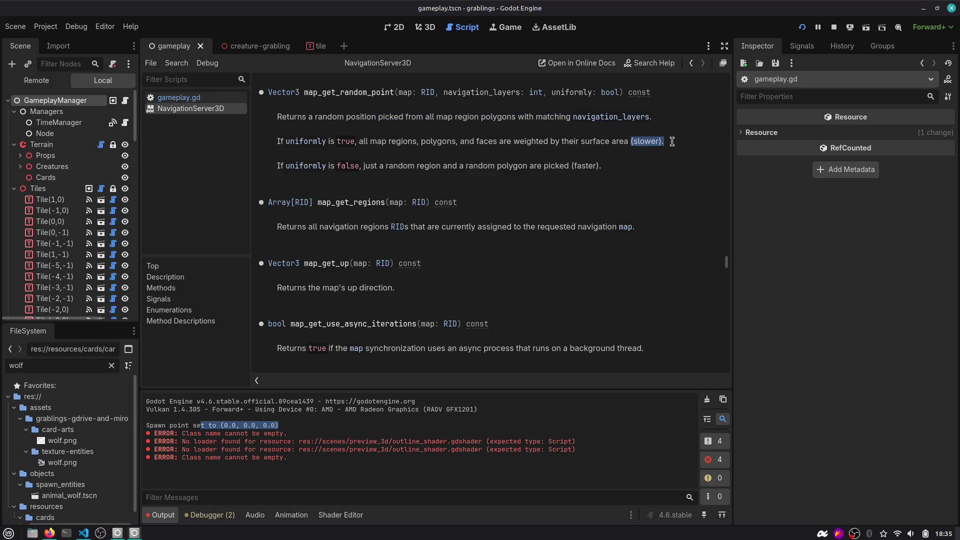
drag(361, 166, 620, 168)
Change map_get_random_point's last argument to false and save gameplay.gd
click(691, 63)
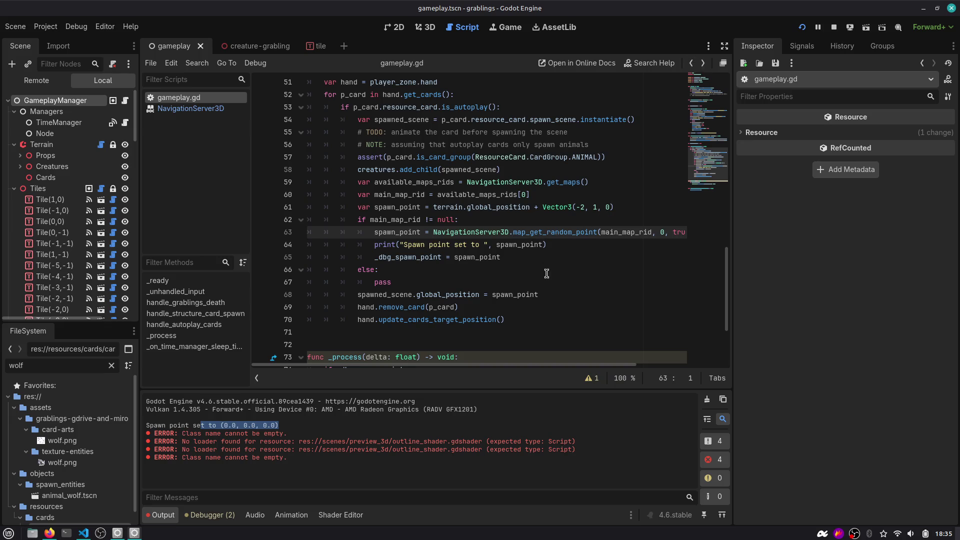
key(End)
double_click(573, 231)
text(false)
key(ctrl+s)
Restart the game and advance two time slots so the wolf spawns
click(801, 27)
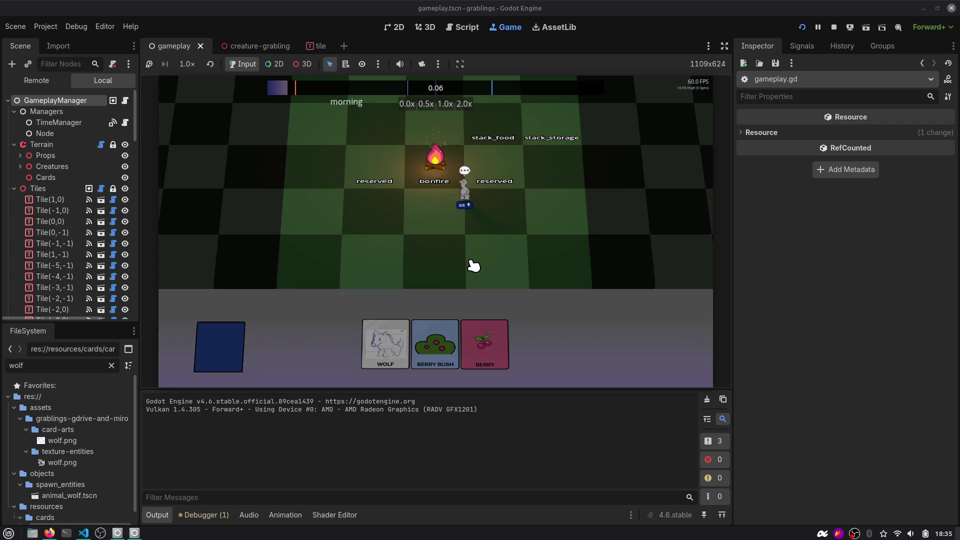
click(802, 41)
click(802, 41)
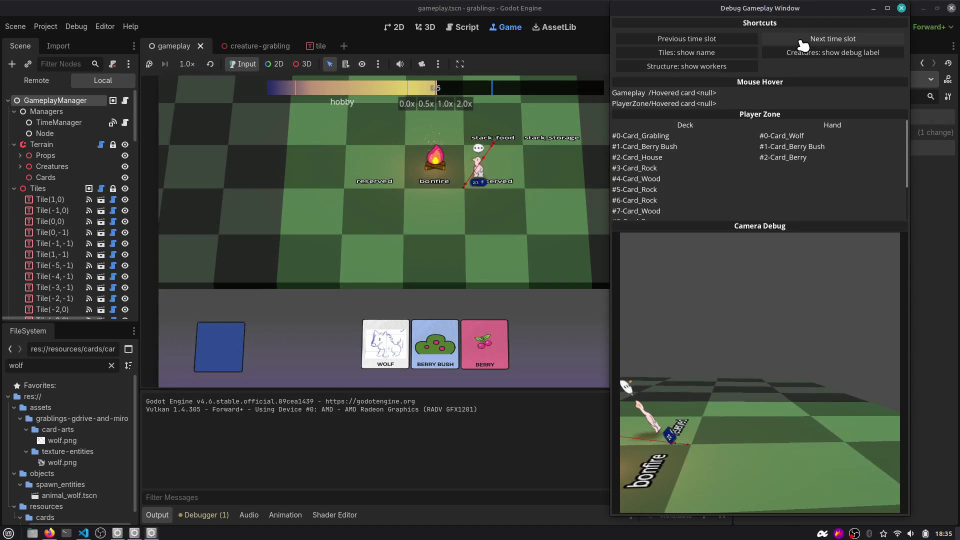
click(481, 237)
Check the debugger's errors and warnings list, then return to the gameplay script
click(220, 515)
click(235, 390)
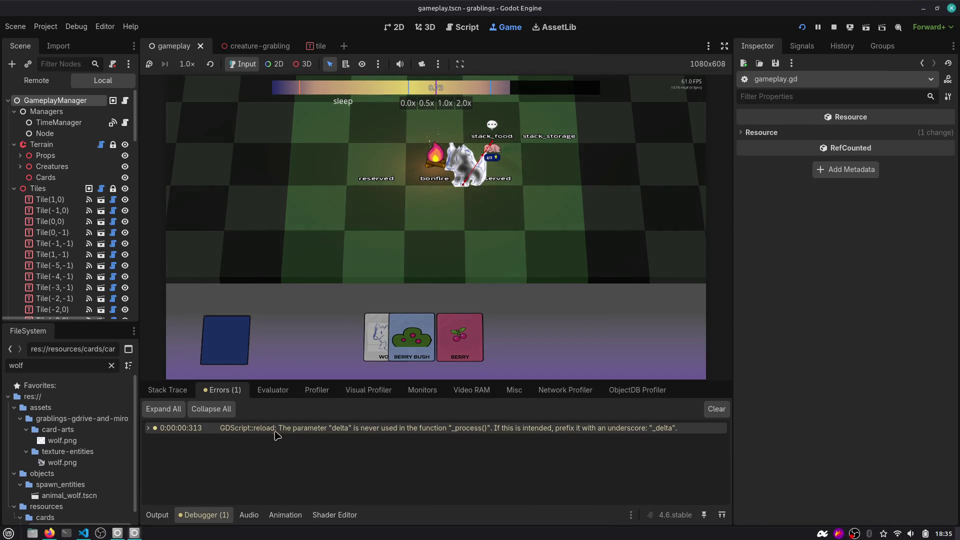
mouse_move(278, 434)
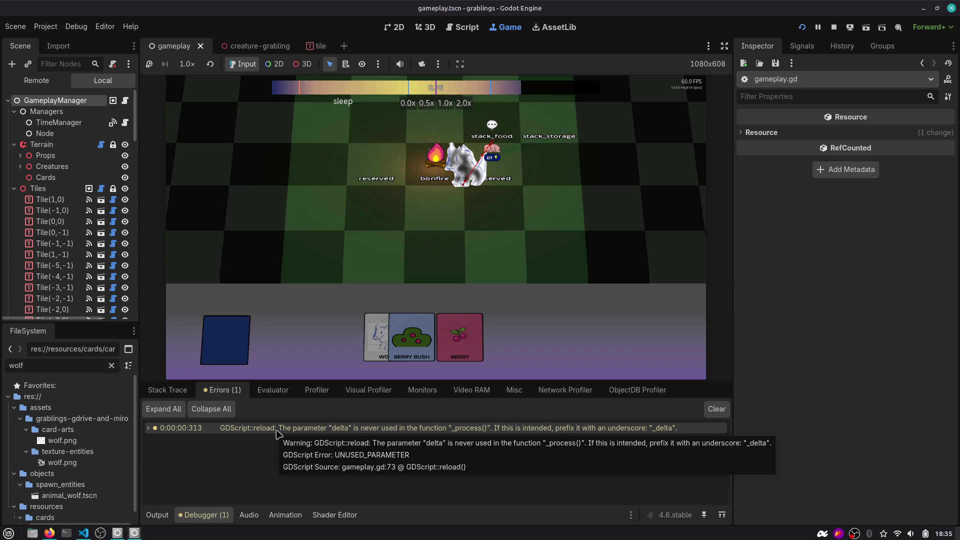
scroll(435, 225, up, 5)
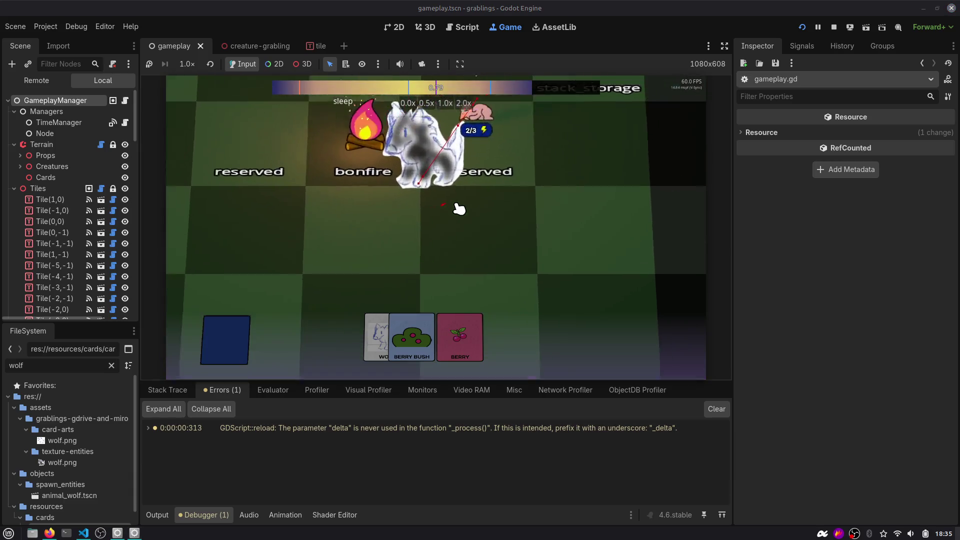
scroll(420, 269, down, 5)
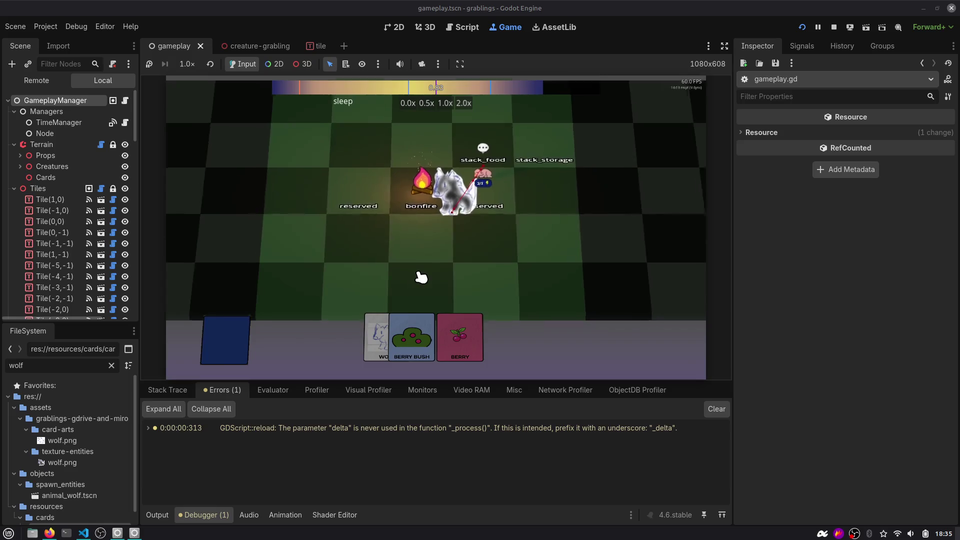
click(462, 31)
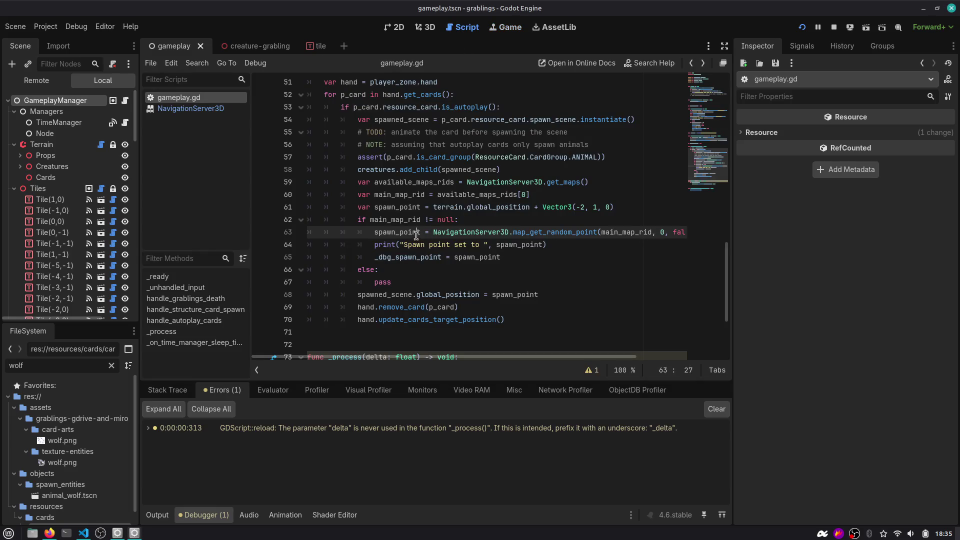
Delete the spawn-point print() line 64 and save the script
click(552, 244)
key(ctrl+shift+k)
key(ctrl+s)
Read the map_get_random_point documentation tooltip
double_click(538, 235)
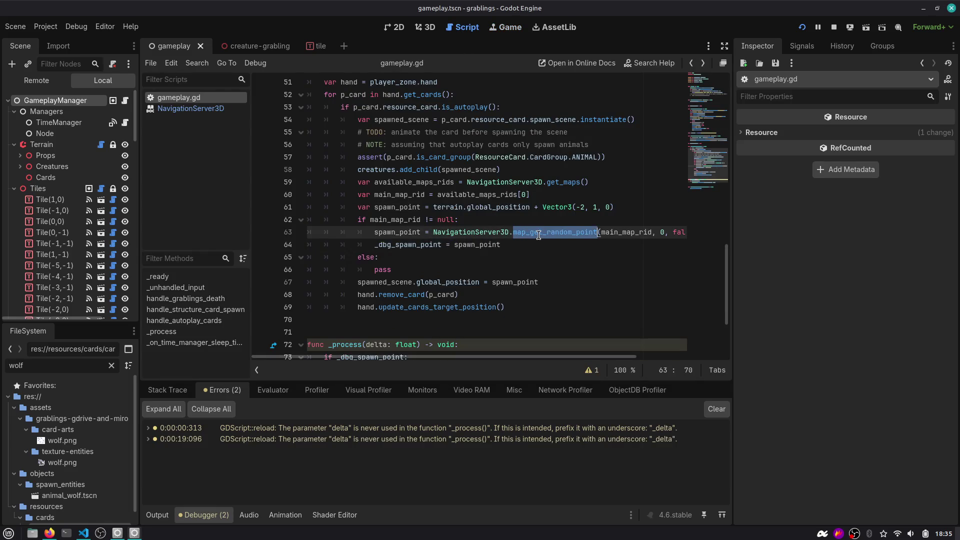
mouse_move(539, 235)
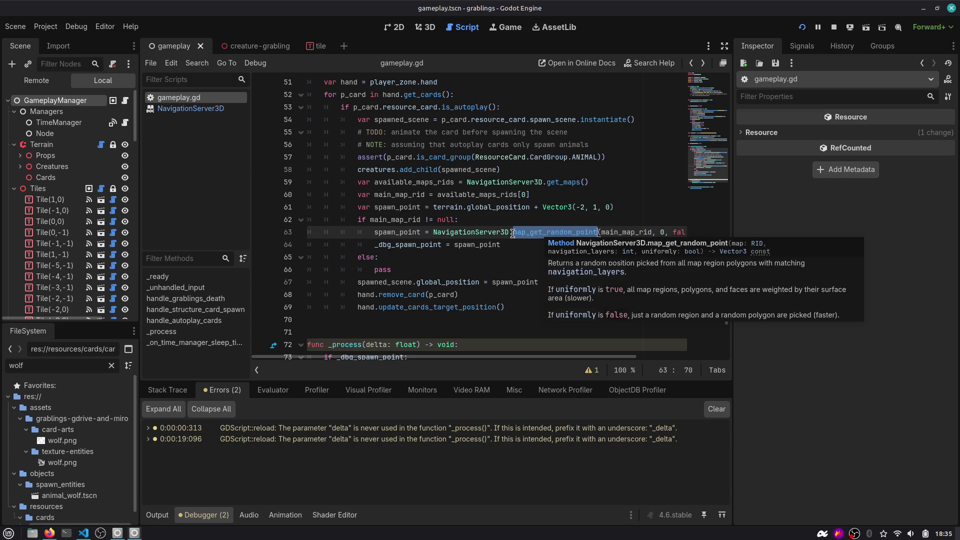
key(alt+Tab)
Search 'godot engine map_get_random_point returns zero vector' and open the GitHub issue
text(godot engine map_get_random_point)
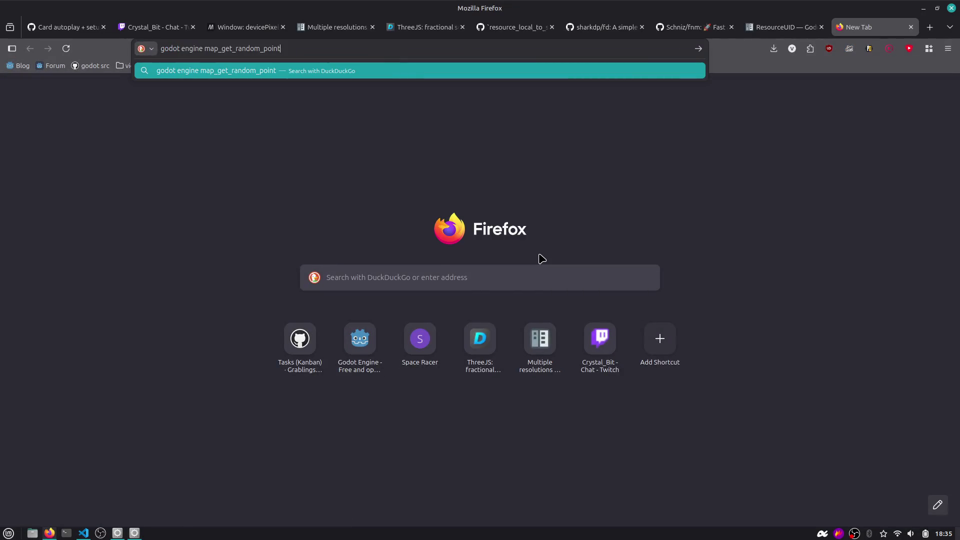
text( returns )
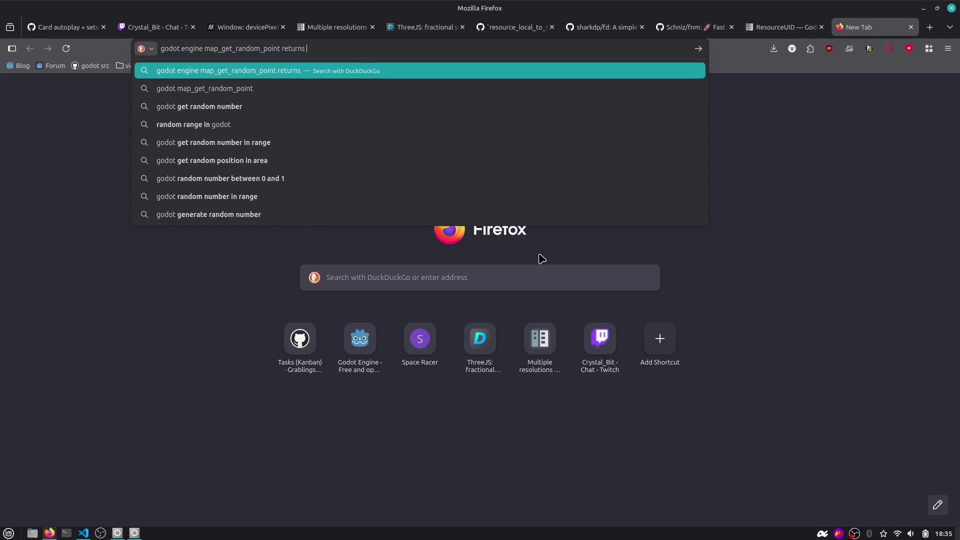
text(zero vector)
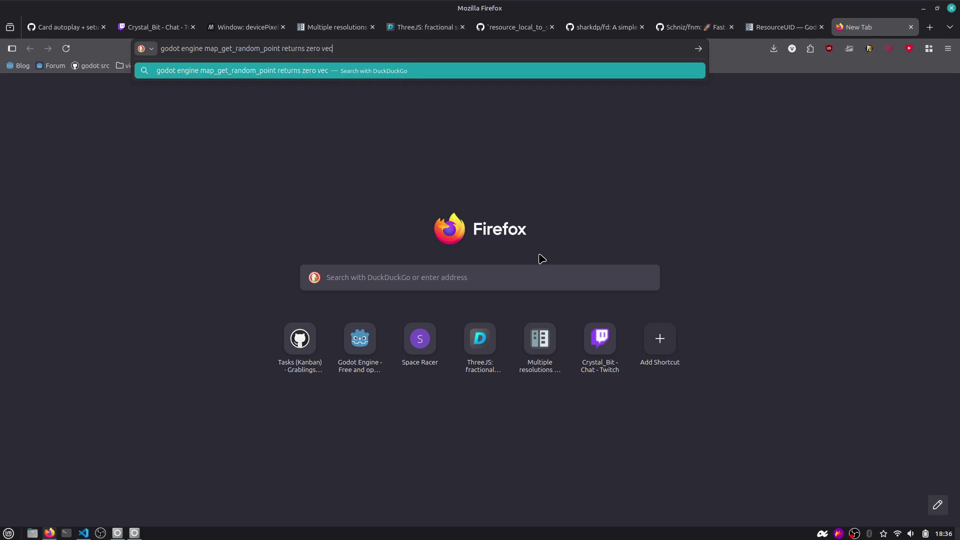
key(Return)
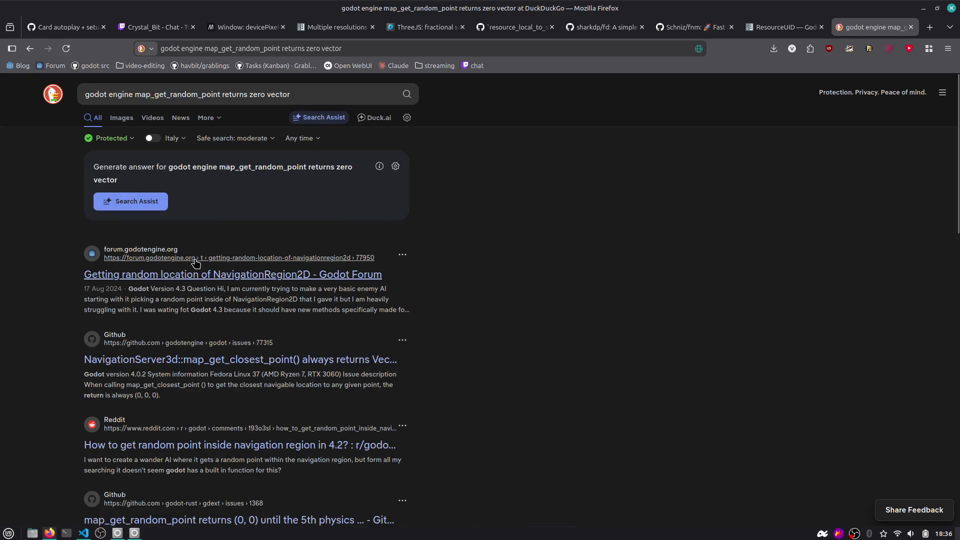
scroll(235, 280, down, 3)
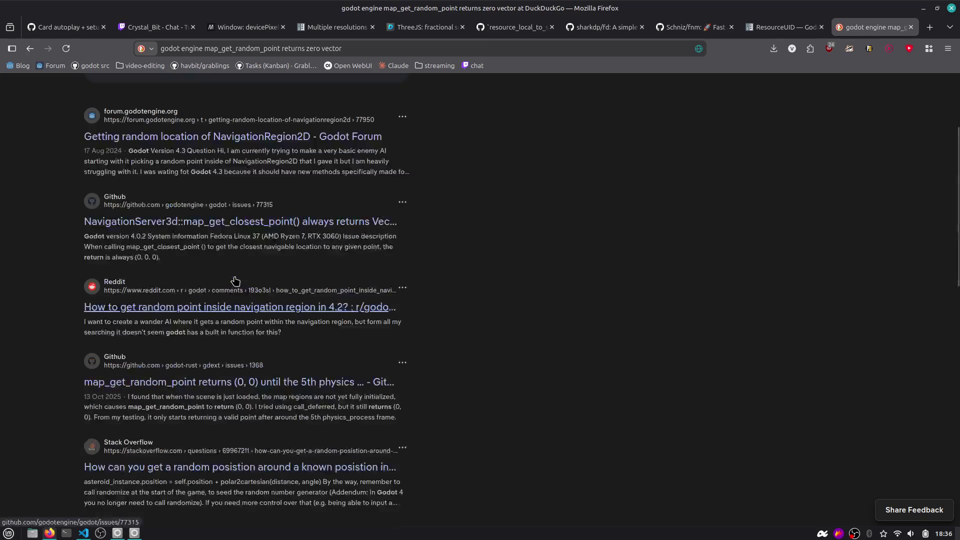
click(265, 226)
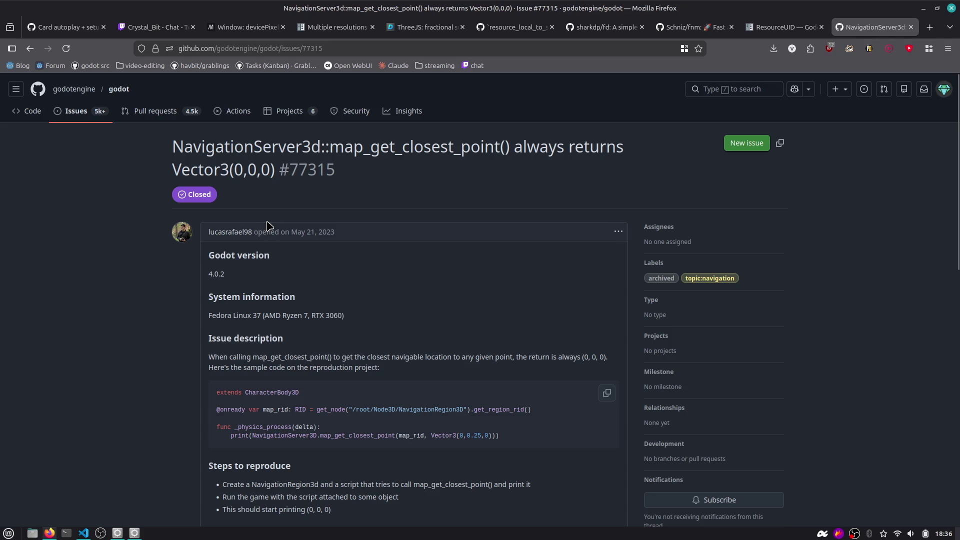
Read the issue's sample code and reply, selecting get_world_3d().navigation_map
scroll(267, 226, down, 2)
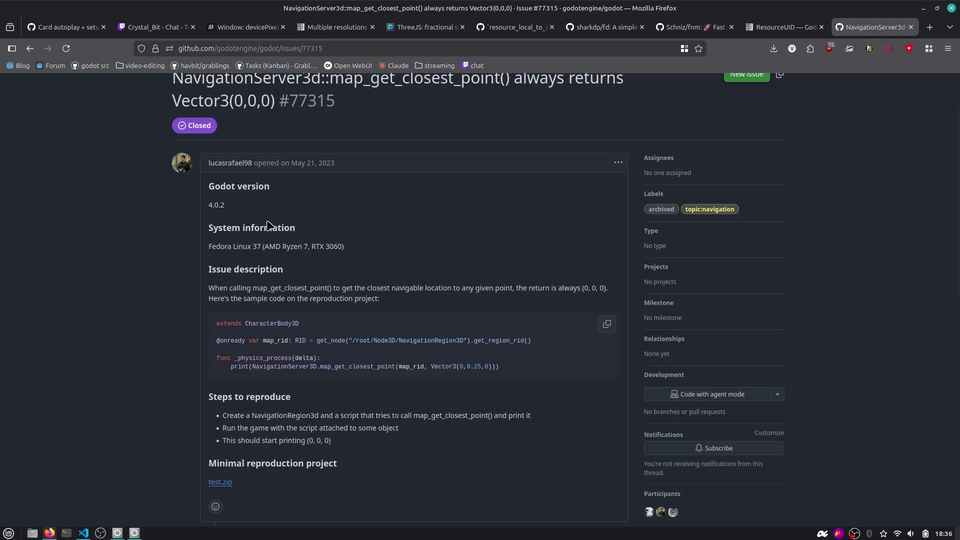
scroll(267, 227, down, 2)
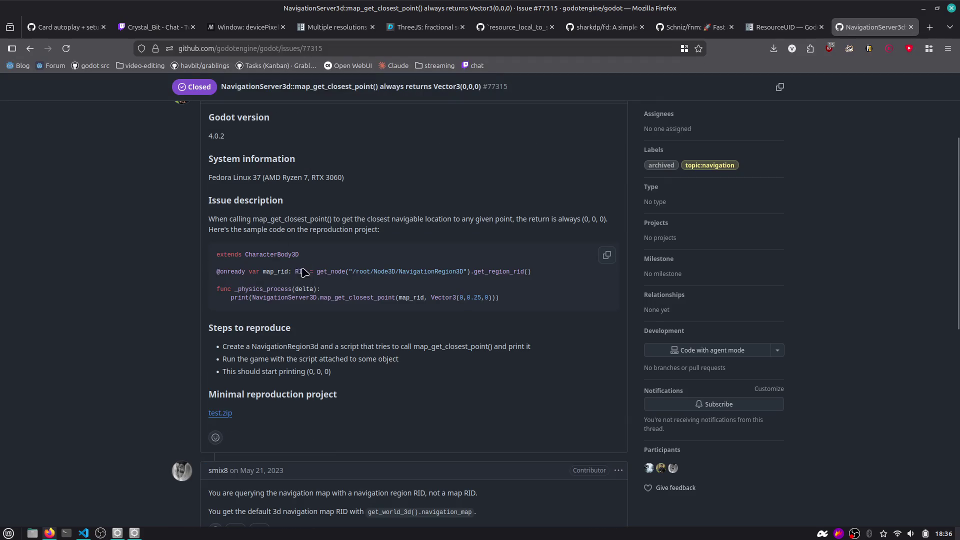
double_click(277, 272)
drag(265, 345, 368, 377)
scroll(368, 377, down, 6)
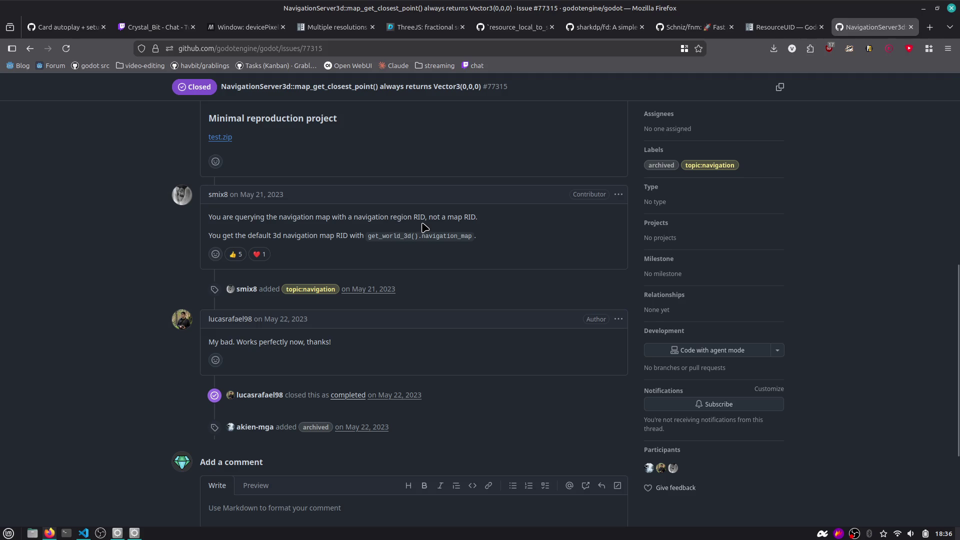
drag(464, 218, 502, 228)
double_click(409, 240)
click(474, 237)
double_click(460, 237)
drag(369, 237, 476, 234)
key(ctrl+c)
key(alt+Tab)
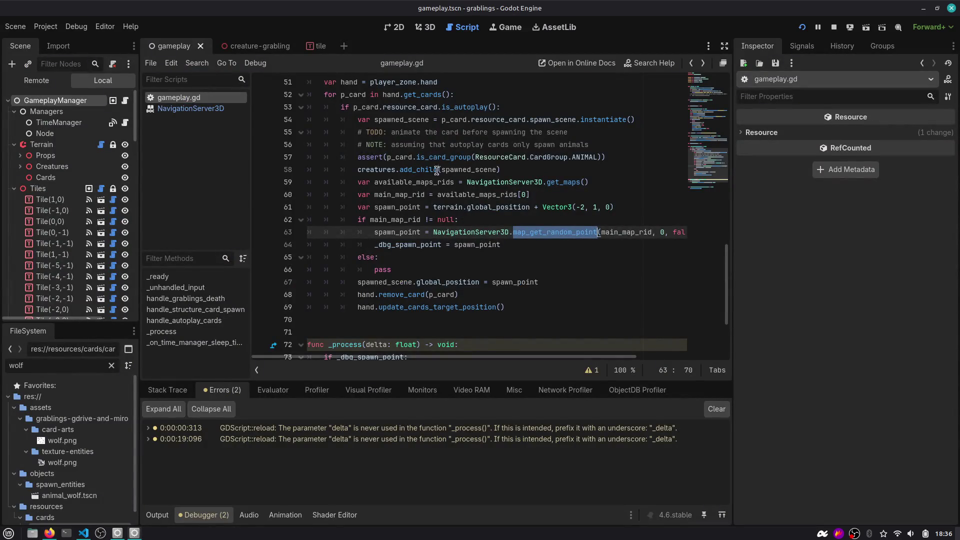
Paste get_world_3d().navigation_map over the get_maps call on line 59, then cut it back out
scroll(461, 213, up, 1)
click(517, 219)
key(ctrl+Left)
key(shift+End)
key(ctrl+v)
text(.)
key(BackSpace)
key(ctrl+shift+Left)
key(ctrl+shift+Left)
key(ctrl+shift+Left)
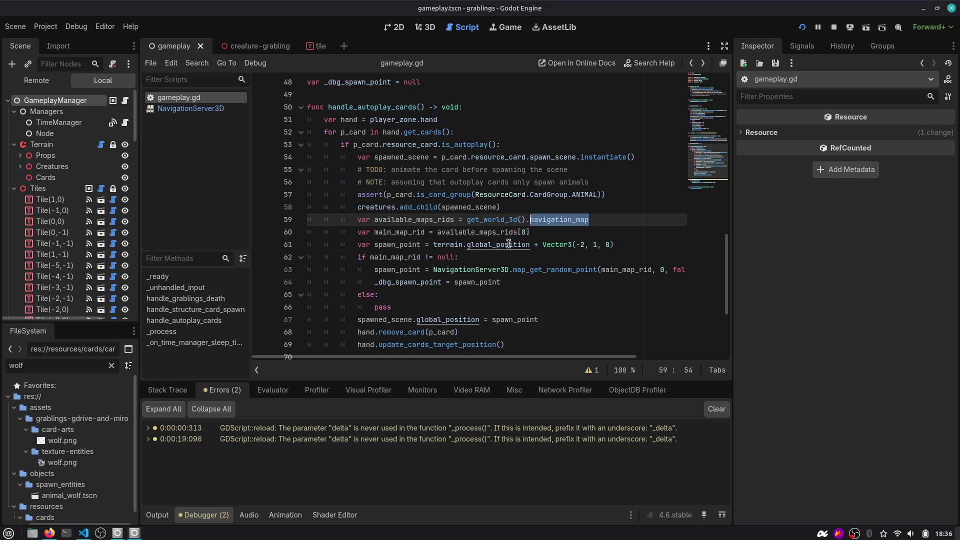
key(Delete)
Delete the available_maps_rids and main_map_rid lookup lines
key(Down)
key(End)
key(shift+Up)
key(shift+Home)
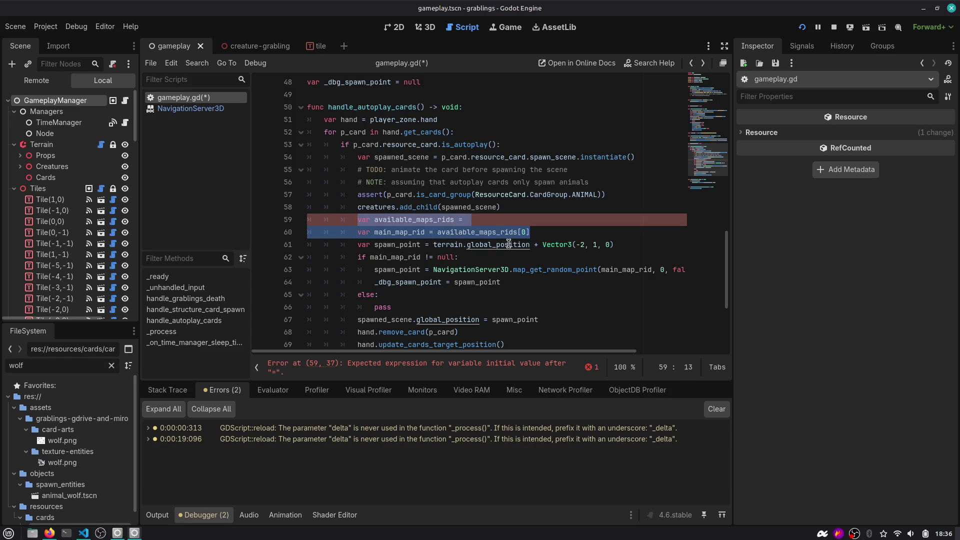
key(Delete)
key(ctrl+shift+k)
key(Down)
key(Down)
key(Down)
key(Home)
Make main_map_rid use the pasted get_world_3d().navigation_map expression
key(Up)
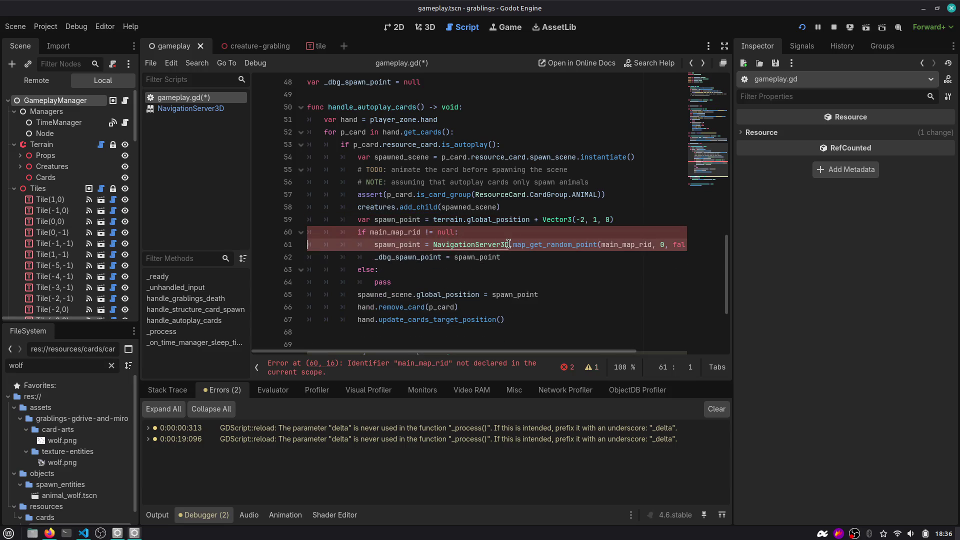
key(ctrl+shift+Right)
key(ctrl+v)
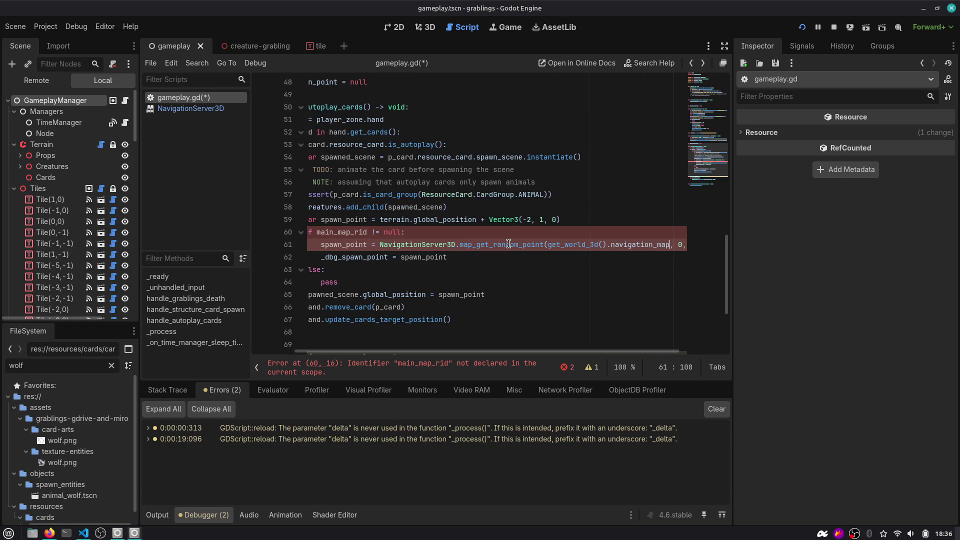
key(Up)
key(ctrl+z)
key(ctrl+z)
key(ctrl+z)
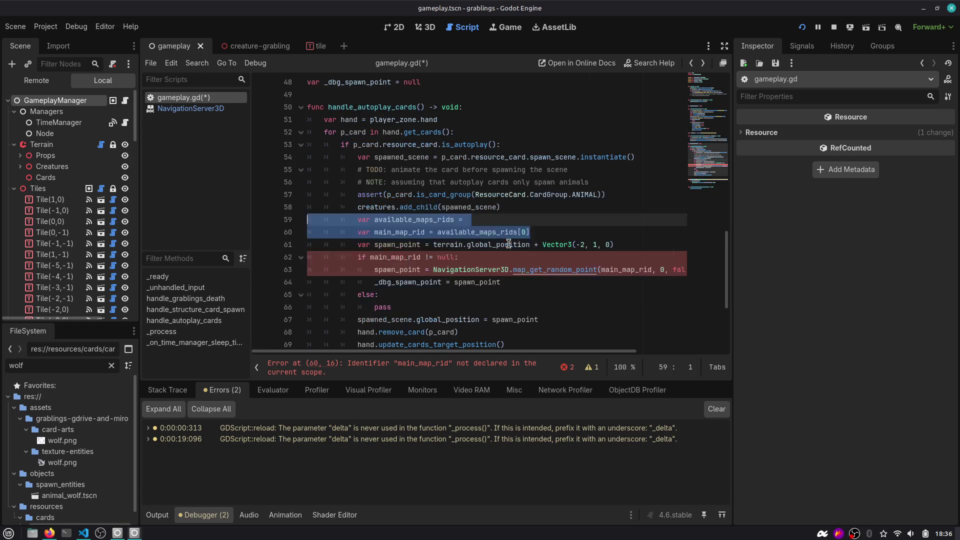
key(ctrl+shift+z)
key(ctrl+shift+z)
key(ctrl+shift+z)
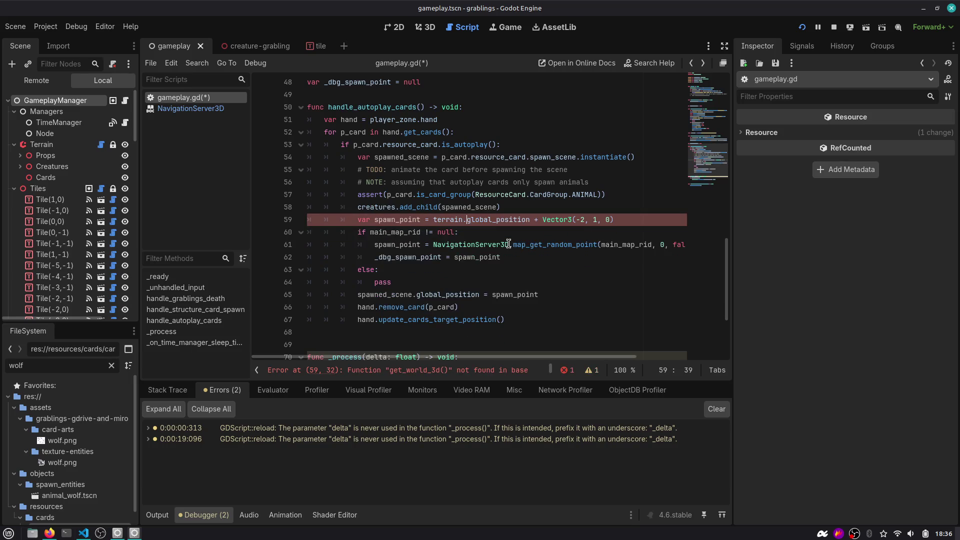
Move the spawn_point line above main_map_rid and remove the extra blank line
key(Down)
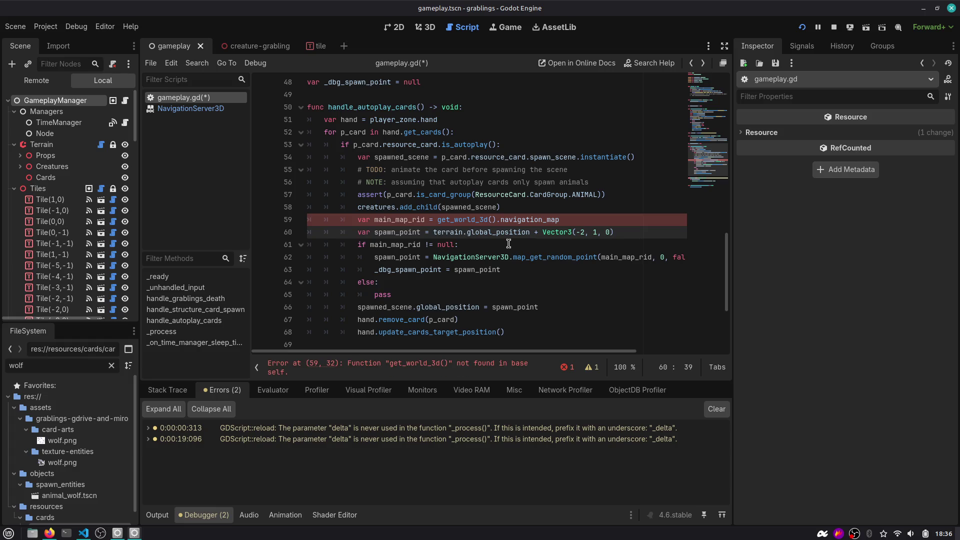
key(alt+Up)
key(Down)
key(End)
key(Return)
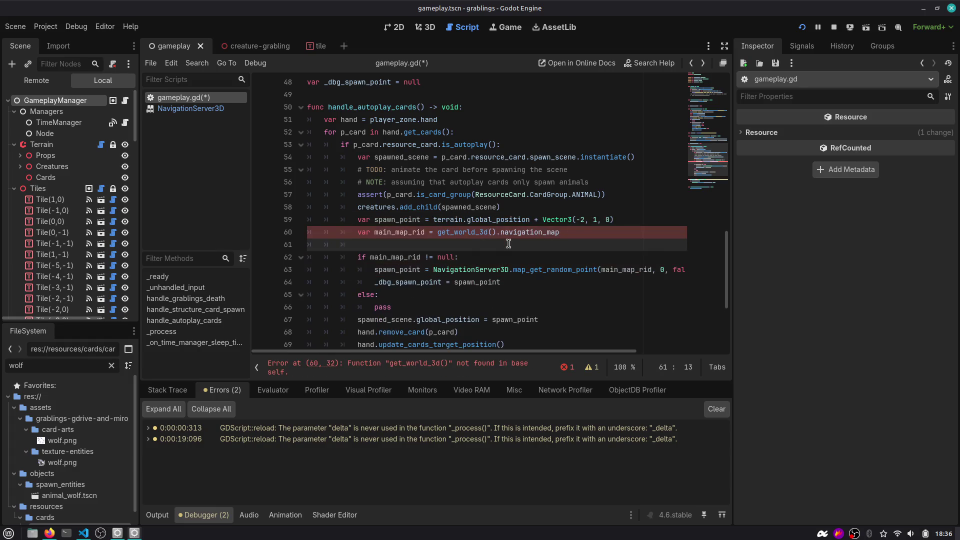
key(ctrl+shift+k)
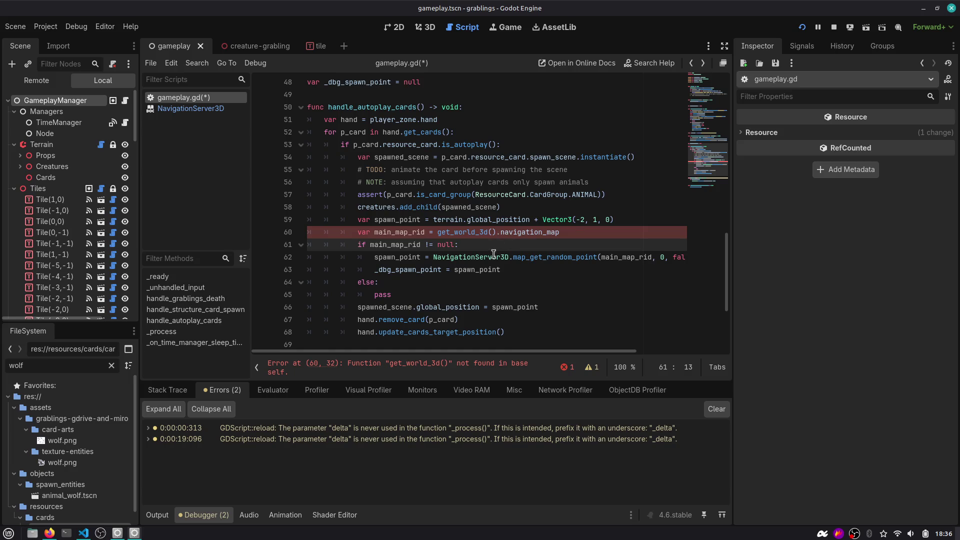
Search the built-in help for NavigationServer from get_world_3d on line 60
double_click(468, 233)
key(Left)
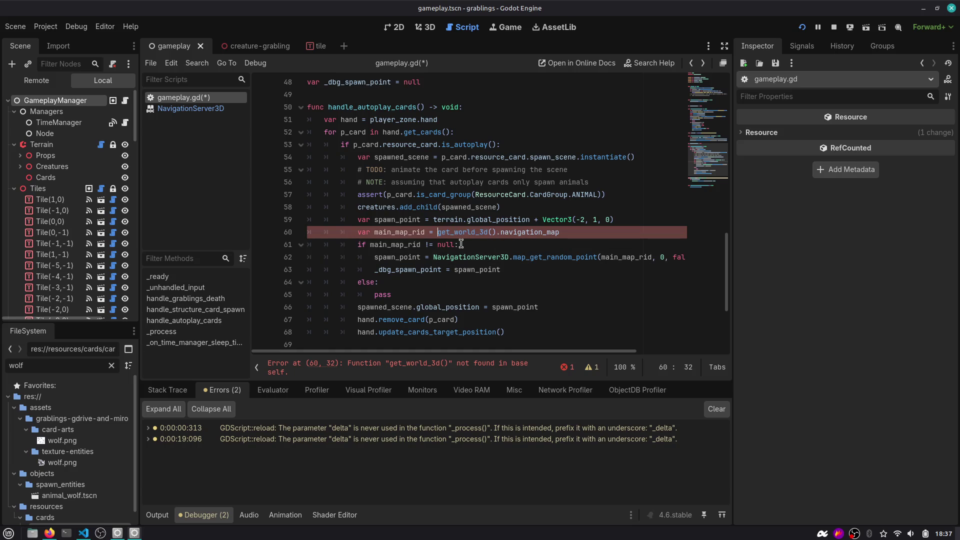
key(F1)
text(N)
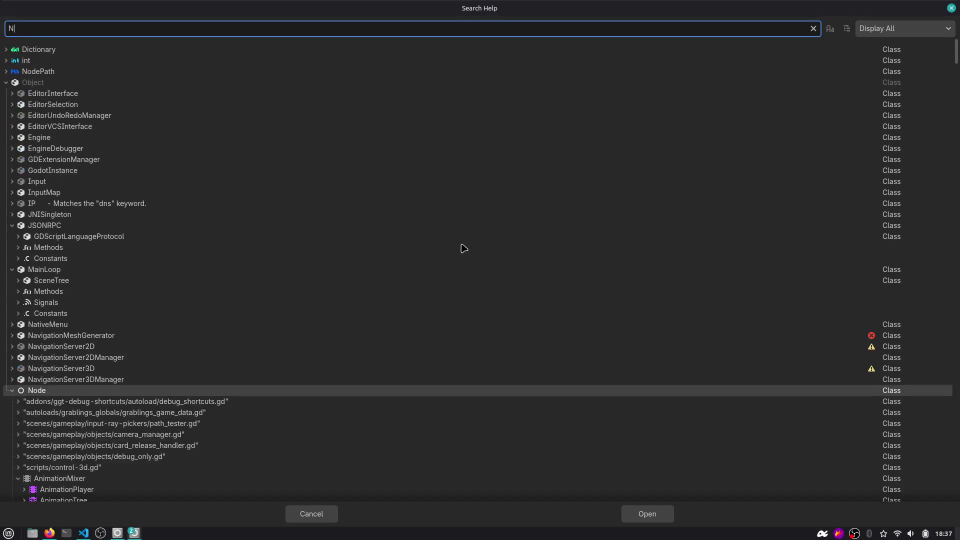
text(avigationSer)
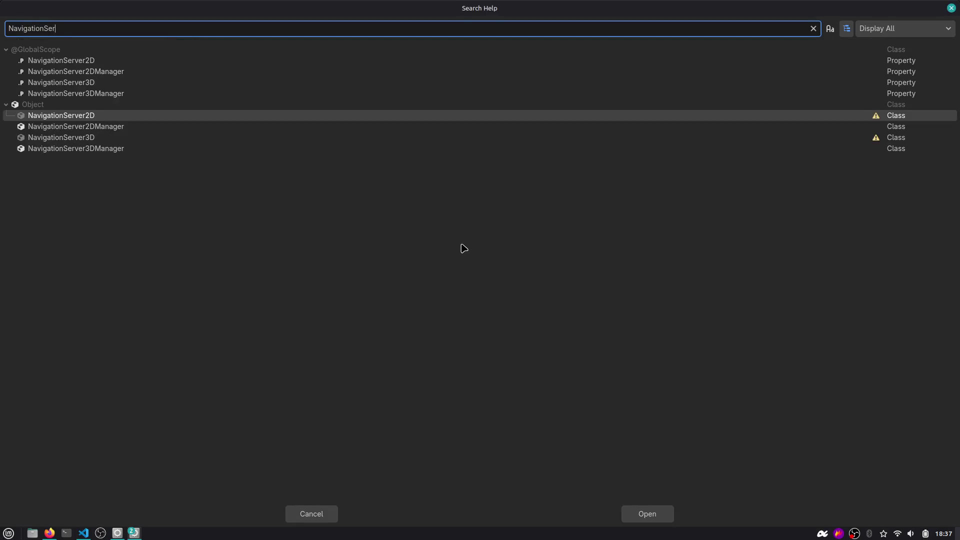
Open the NavigationServer3D docs and find the get_nav matches
key(Down)
key(Down)
key(ctrl+f)
text(ge)
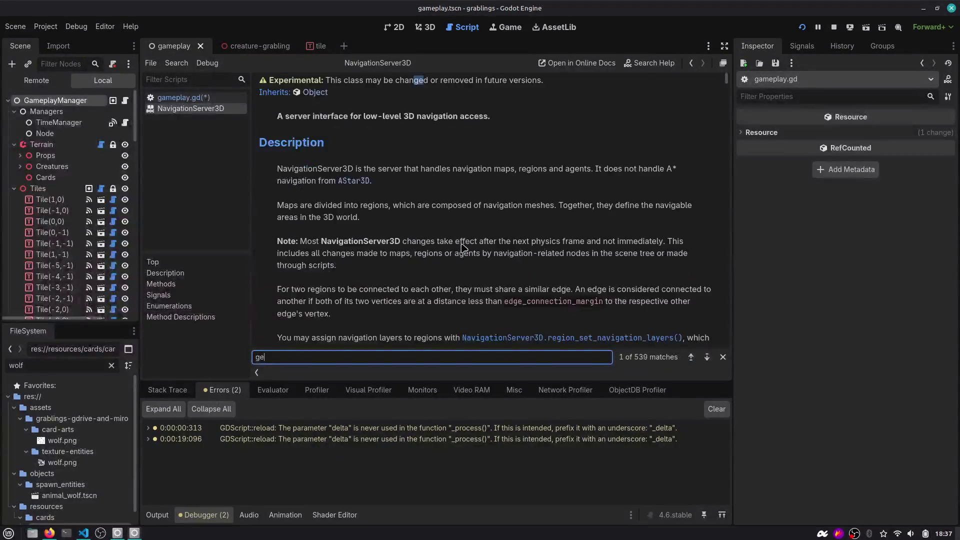
text(t_navi)
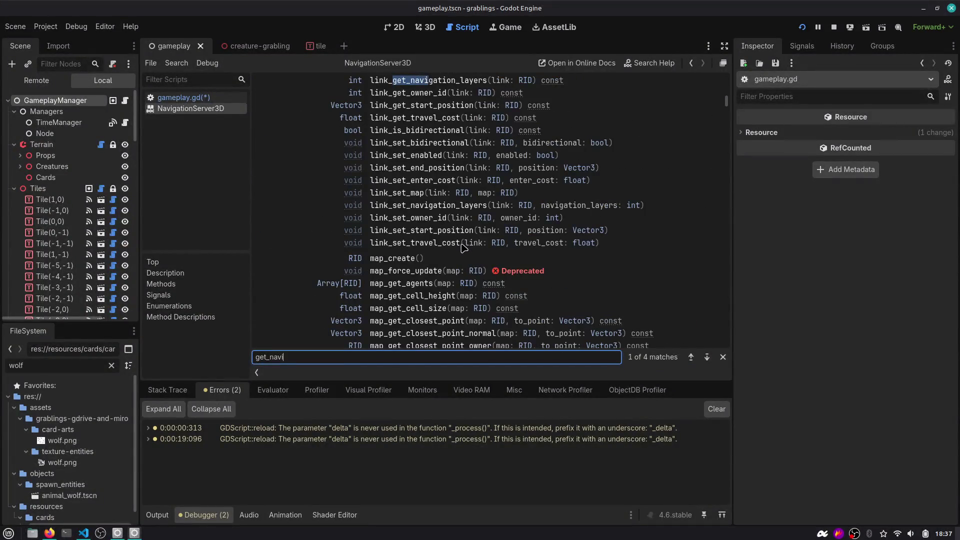
key(Return)
key(Return)
key(Return)
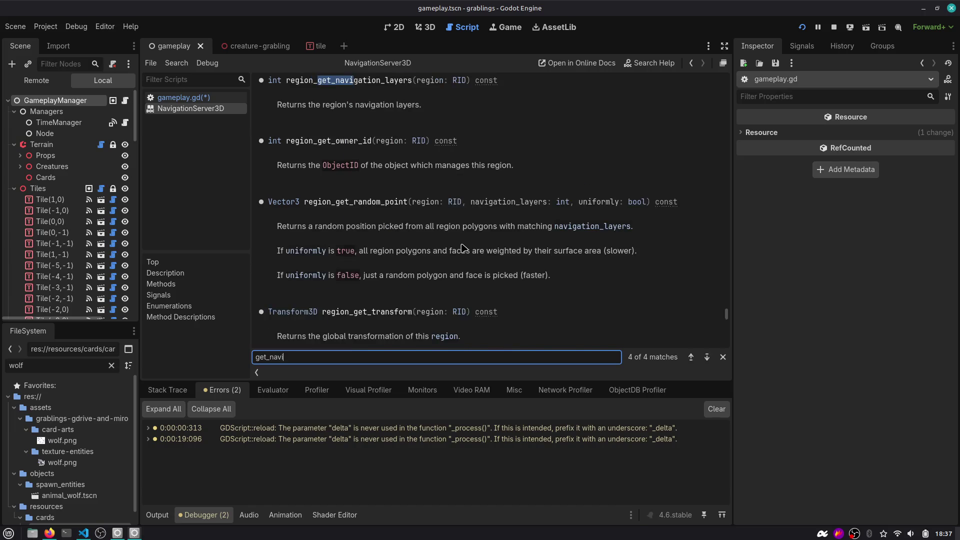
Recheck get_world_3d in the GitHub issue's answer
key(alt+Left)
key(alt+Tab)
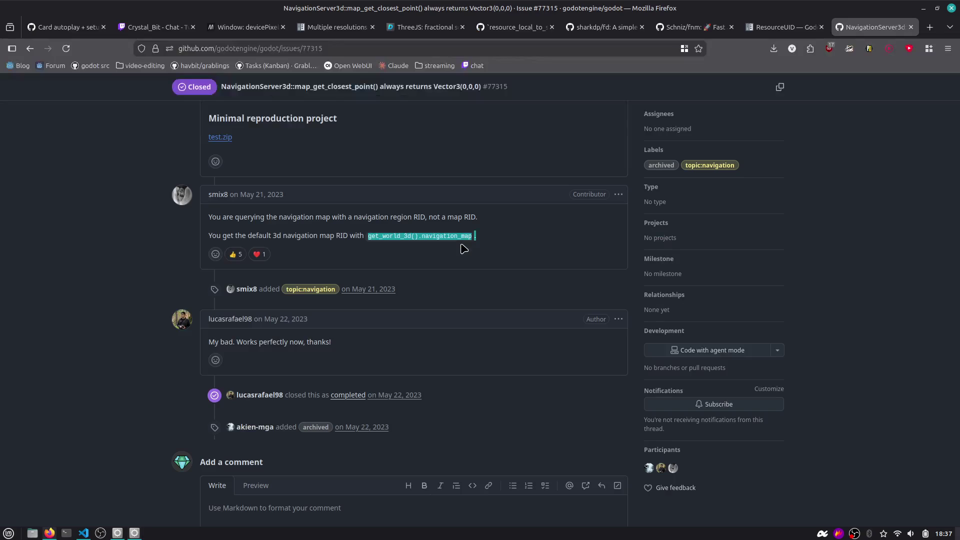
double_click(379, 236)
scroll(390, 235, up, 6)
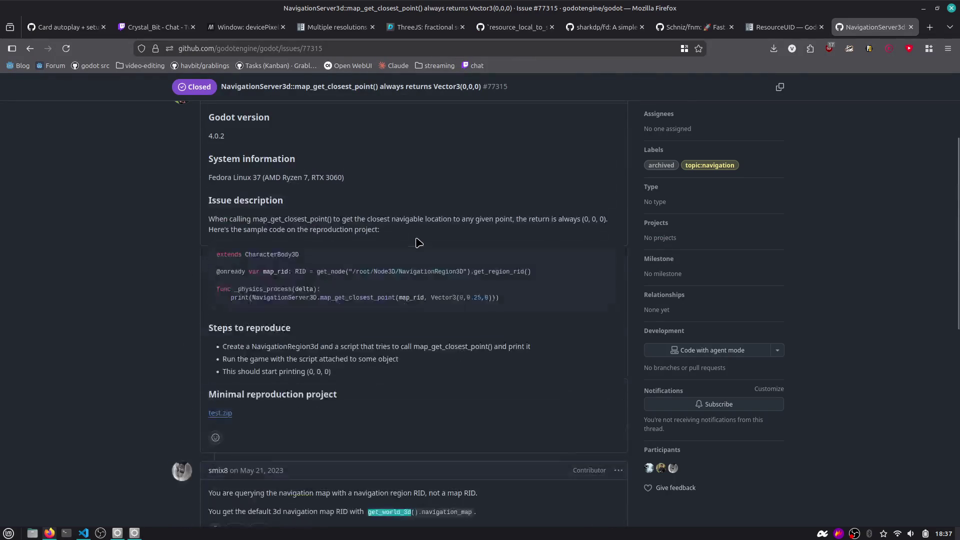
Look up get_world in the help search, finding get_world_3d under Node3D
key(alt+Tab)
key(F1)
text(get_world)
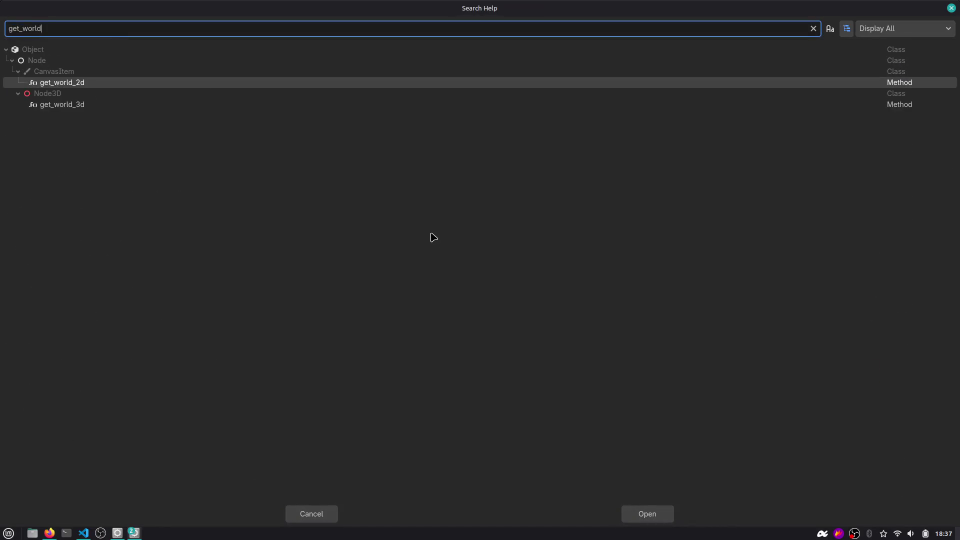
key(Down)
key(Escape)
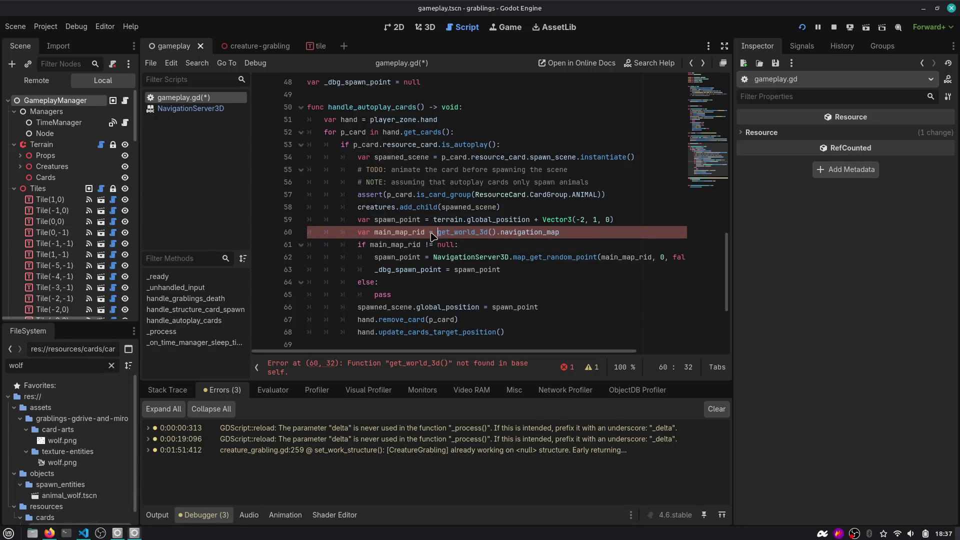
Prefix line 60's get_world_3d() with terrain. and add print("MAP RID", main_map_rid) below
text(terrain.)
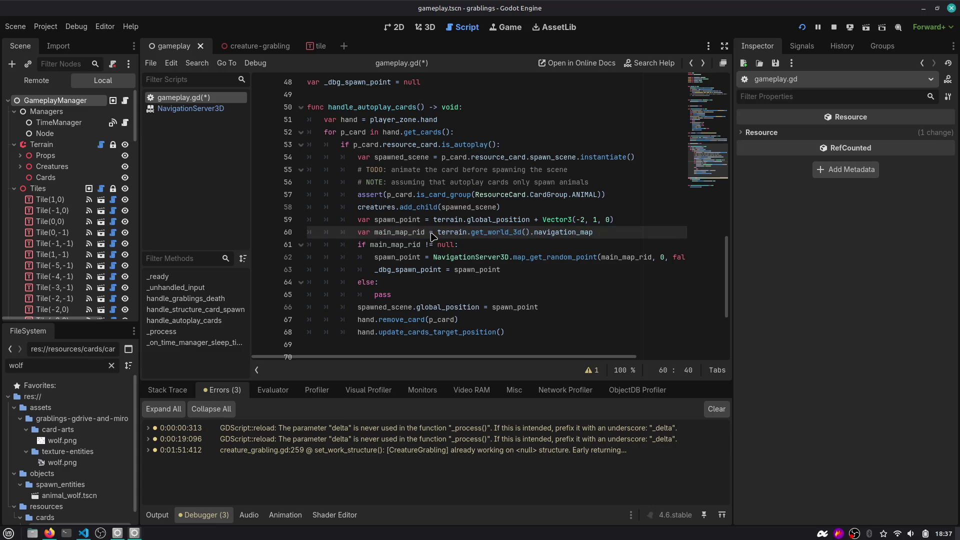
key(ctrl+s)
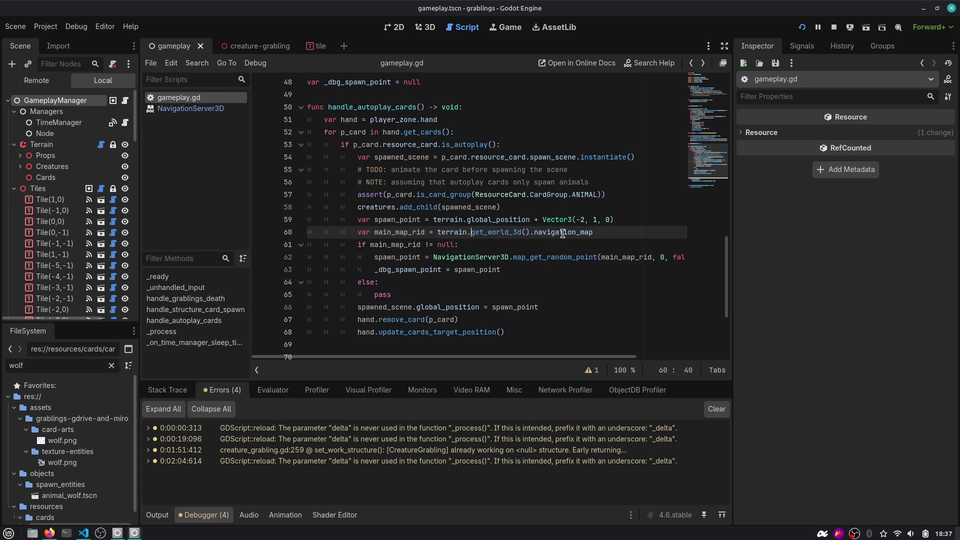
key(End)
key(Return)
text(print(main_map_rid)
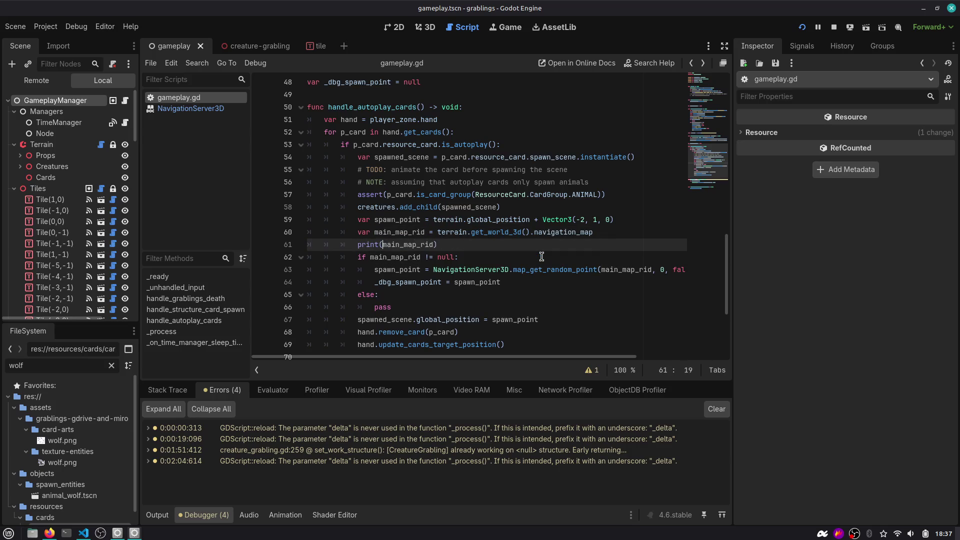
text("MAP RID",)
key(F5)
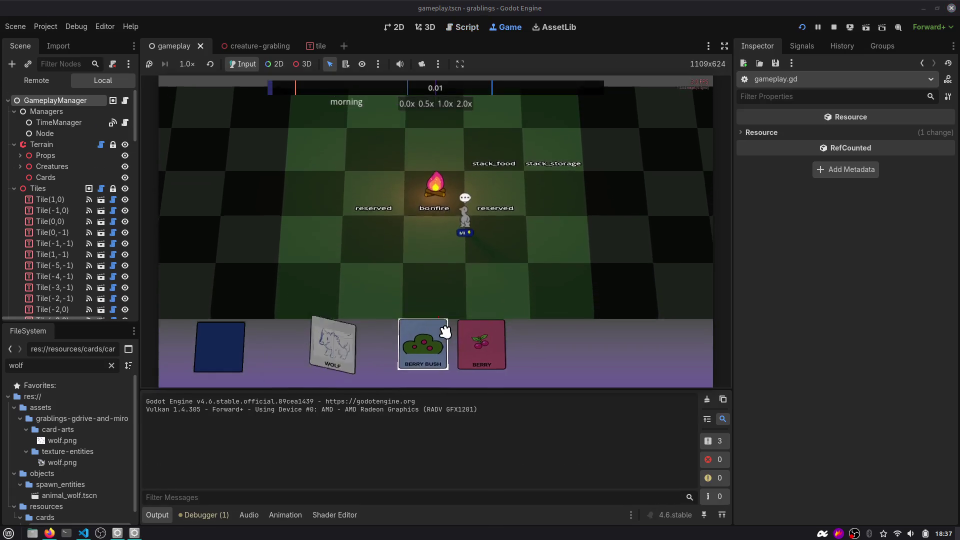
Advance two time slots to sleep so the wolf spawns, then select the logged map RID
click(799, 41)
click(798, 43)
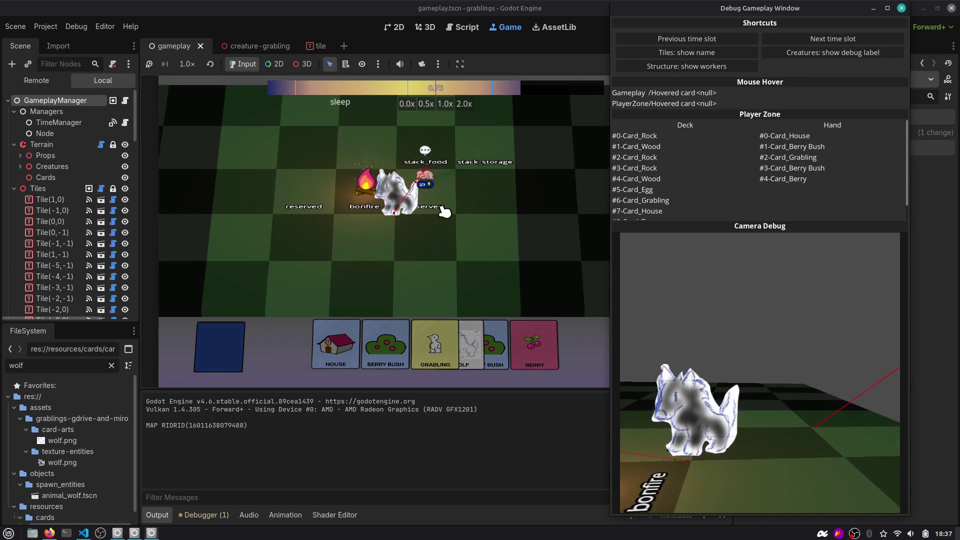
drag(186, 425, 228, 424)
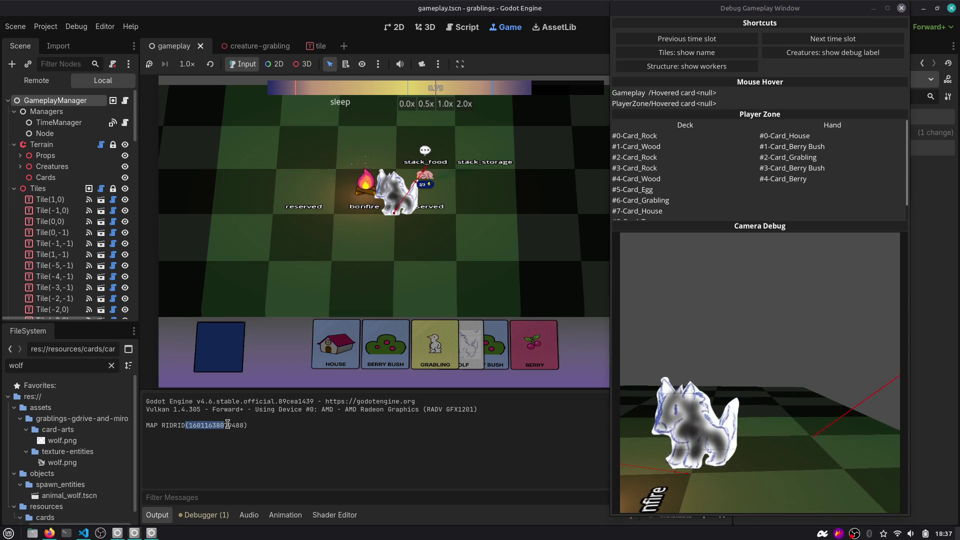
Erase the "MAP RID" label text from the print call and save gameplay.gd
click(463, 27)
key(Left)
key(Left)
key(Left)
key(ctrl+shift+Left)
key(BackSpace)
key(ctrl+shift+Left)
key(BackSpace)
key(Down)
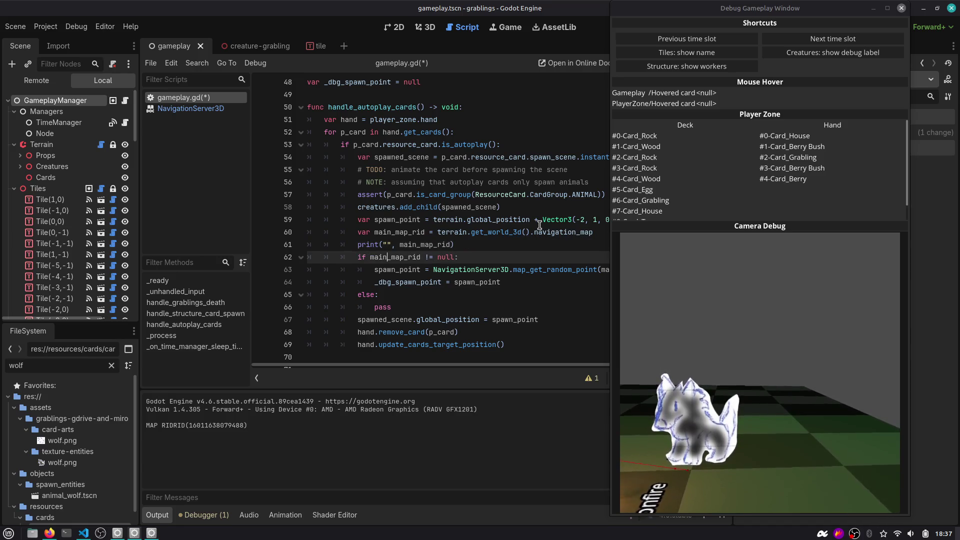
key(ctrl+s)
Relaunch the game and advance time until the wolf spawns again
key(Down)
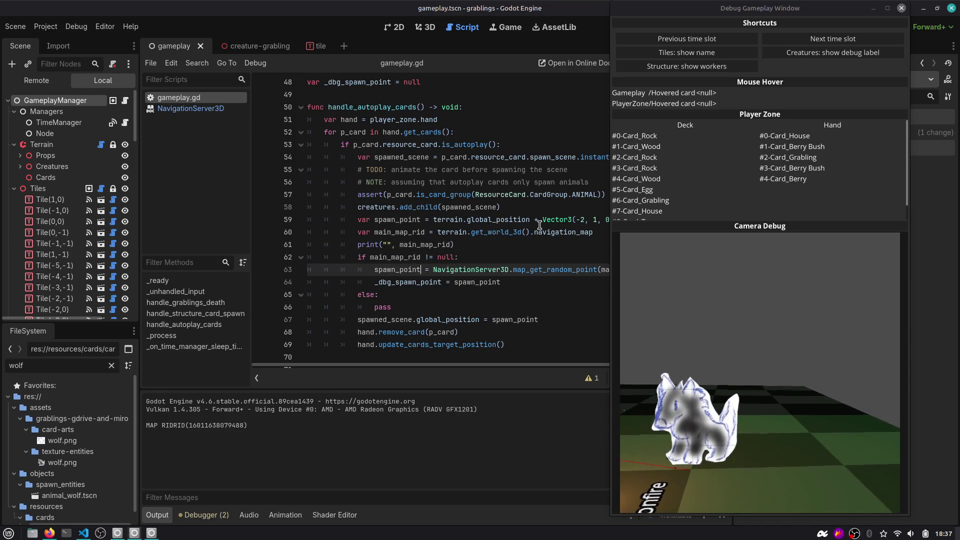
key(ctrl+Right)
key(ctrl+Right)
key(ctrl+Right)
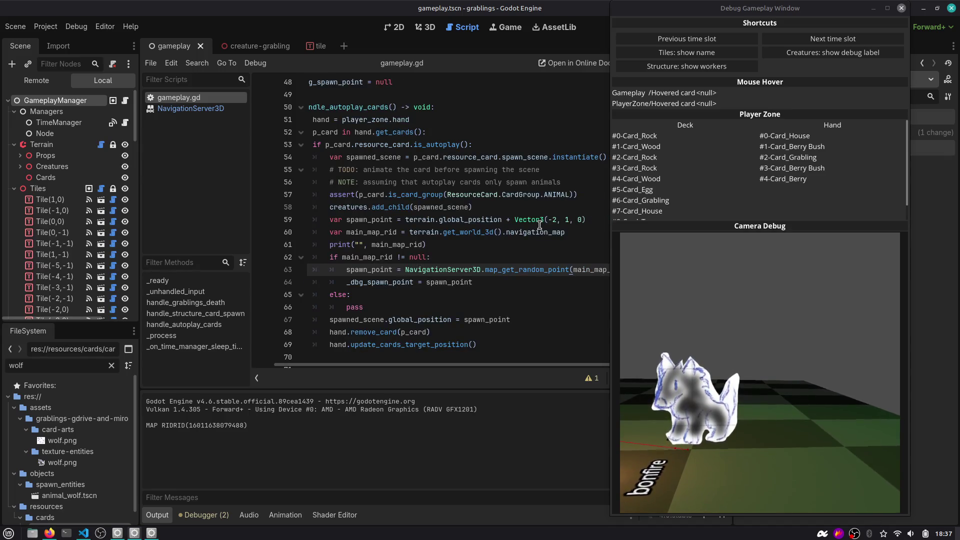
key(F5)
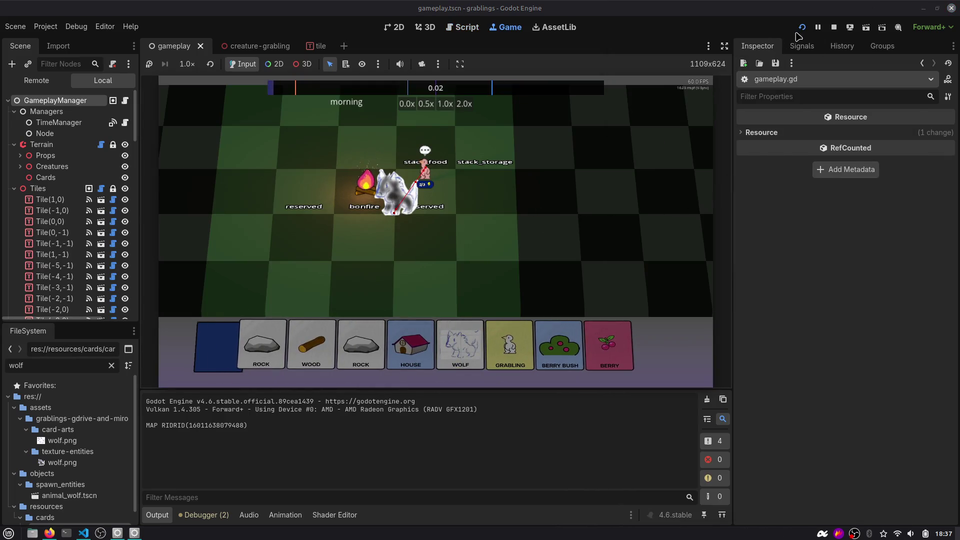
click(801, 27)
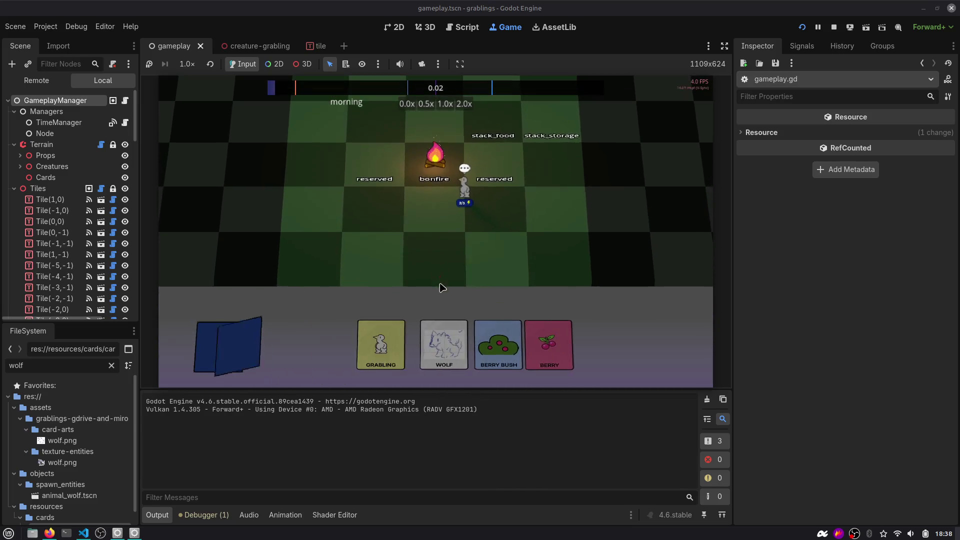
drag(457, 344, 483, 276)
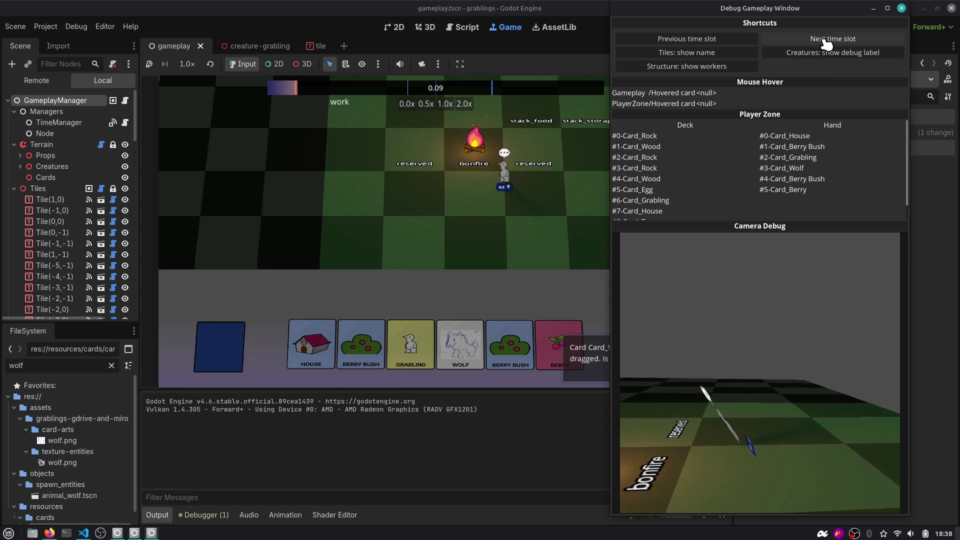
click(826, 45)
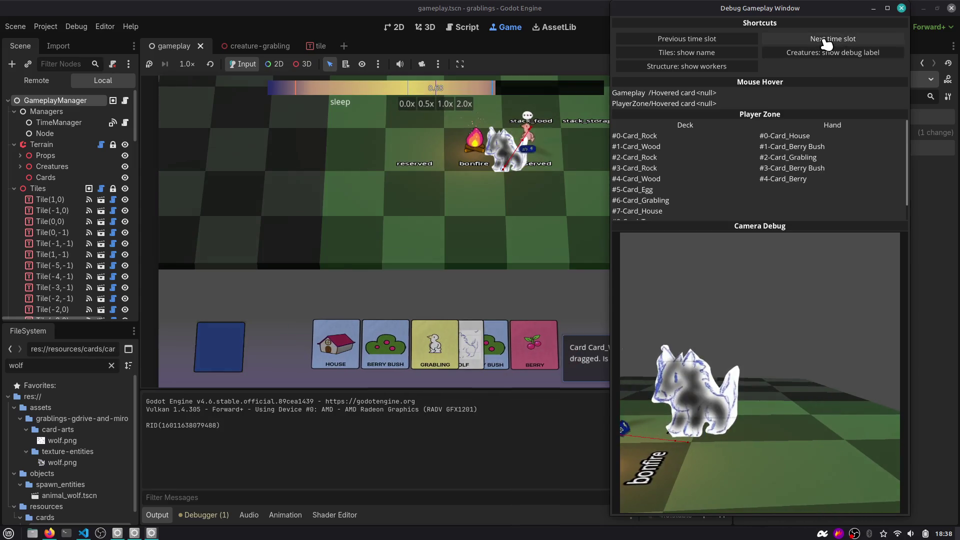
click(643, 262)
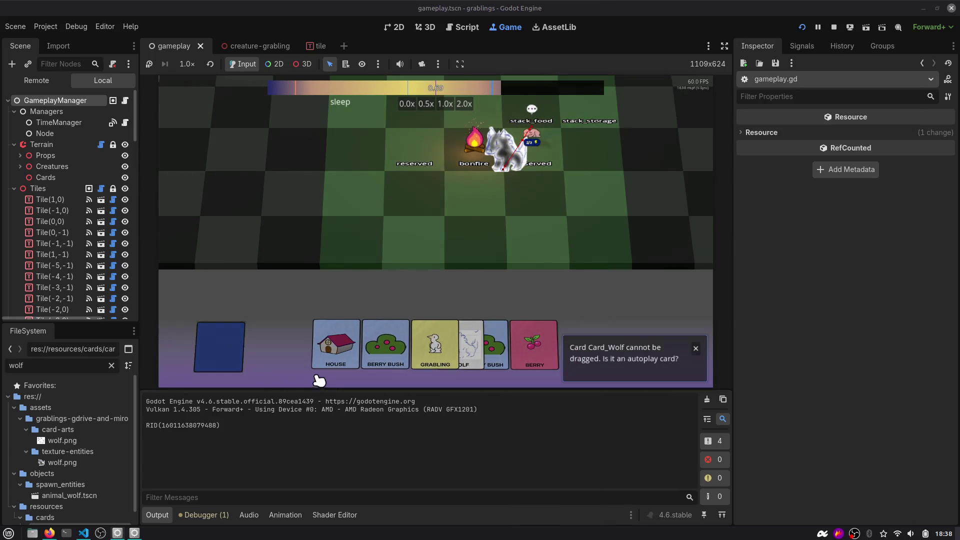
click(458, 30)
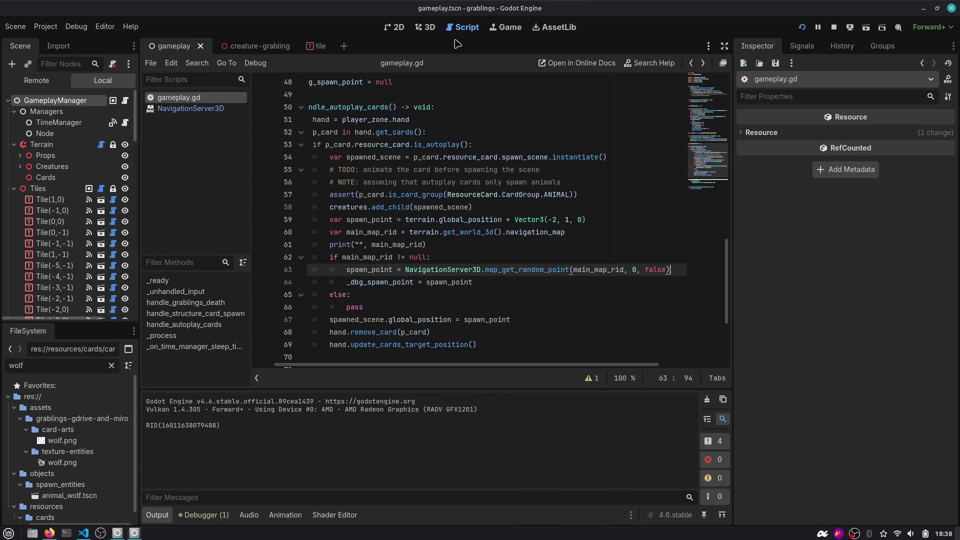
Add a print of _dbg_spawn_point on a new line below its assignment
double_click(410, 283)
key(ctrl+c)
key(Up)
key(End)
key(Return)
text(p)
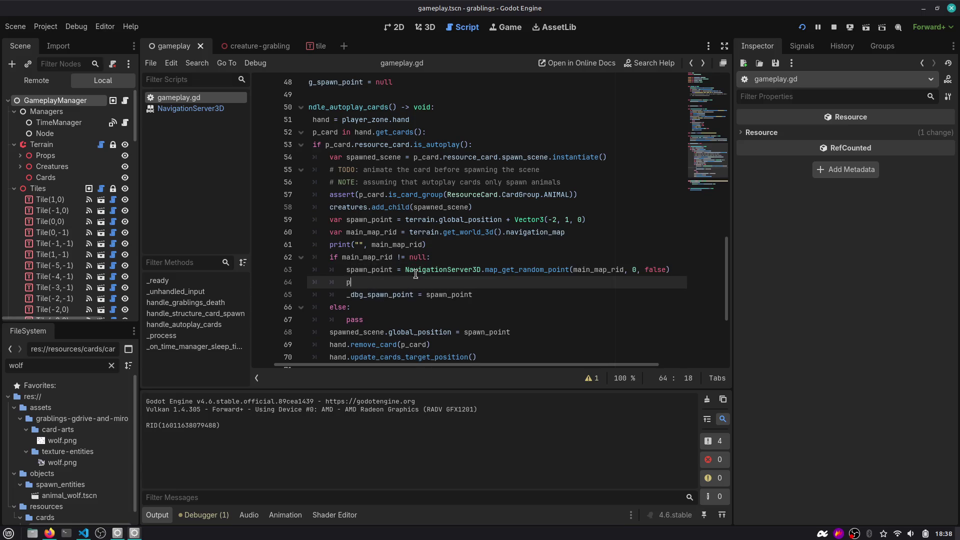
key(ctrl+v)
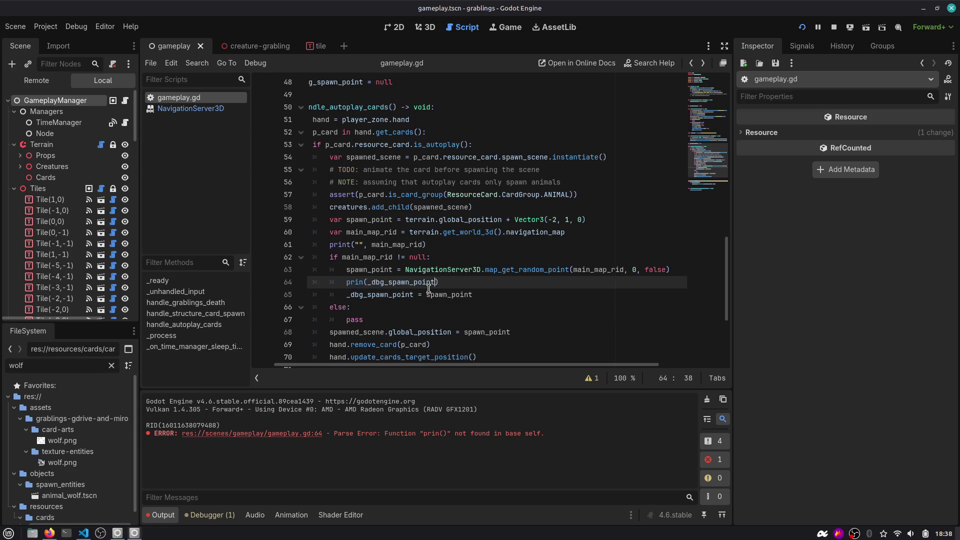
key(alt+Down)
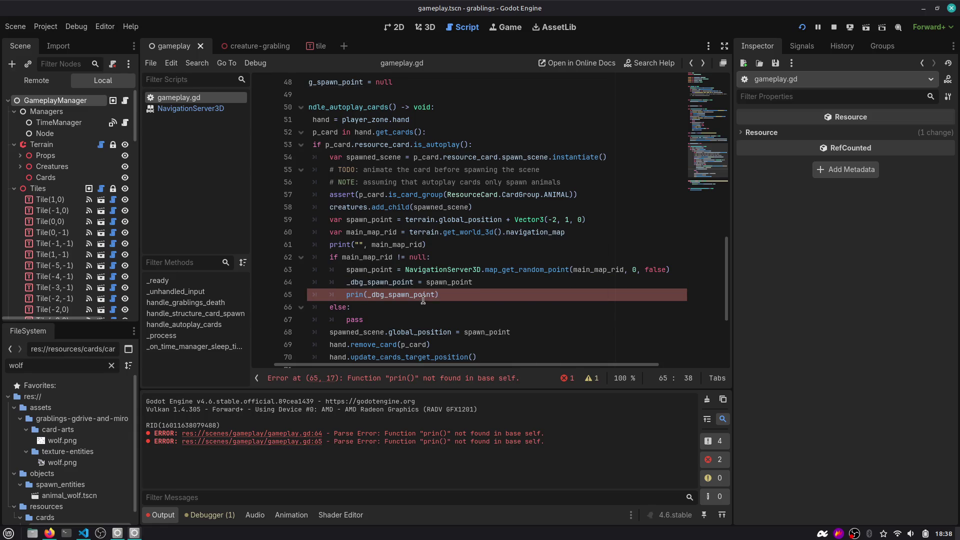
text(t)
double_click(393, 295)
scroll(422, 294, down, 3)
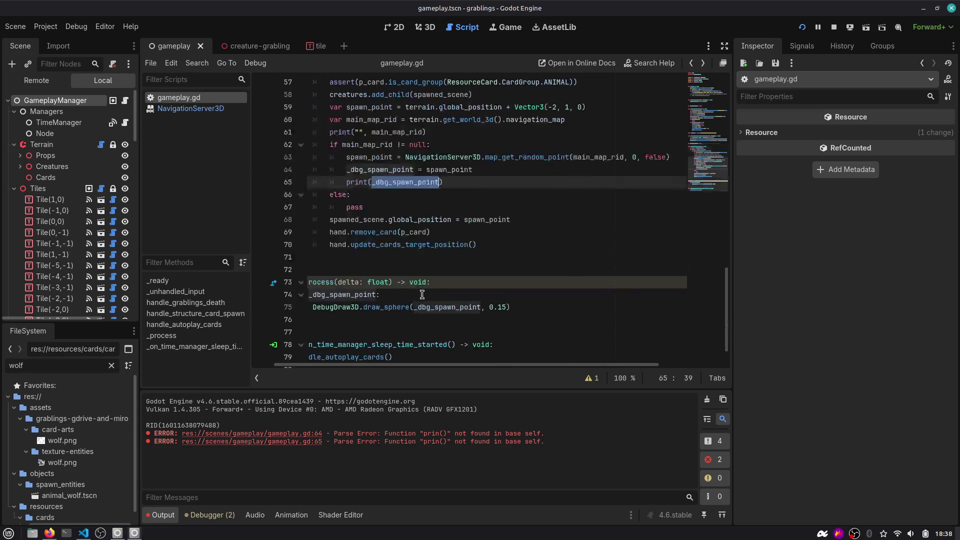
Run the game with the 0.5 sphere radius and advance time slots to spawn the wolf
click(498, 306)
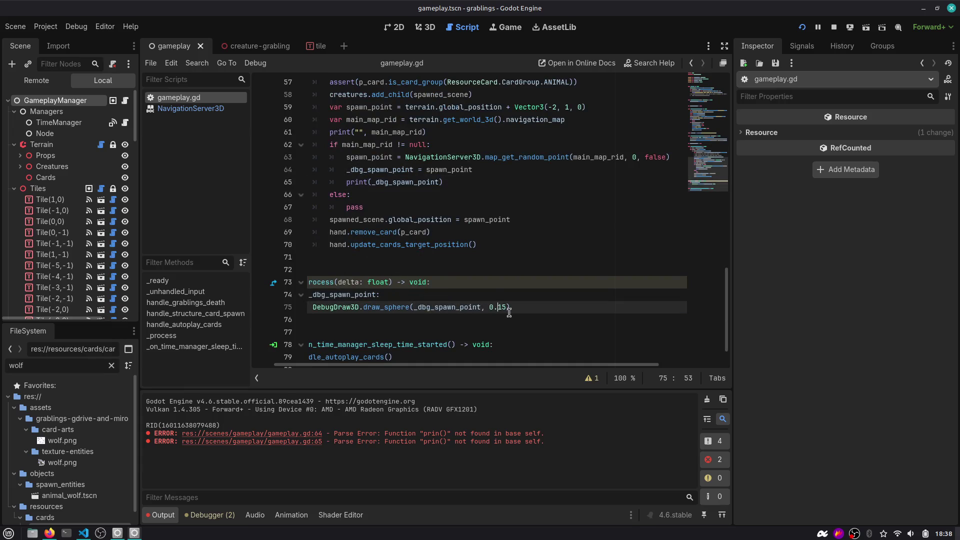
key(F5)
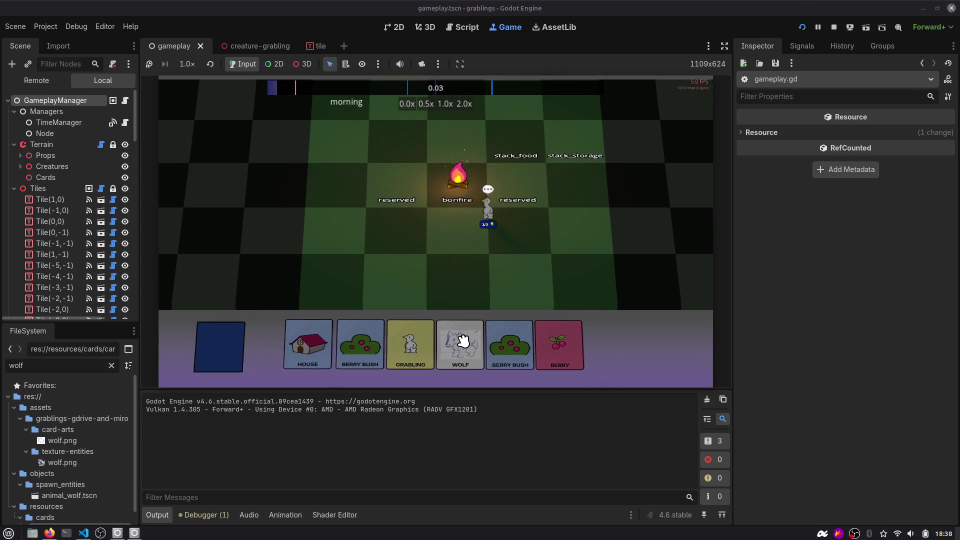
click(799, 40)
click(799, 40)
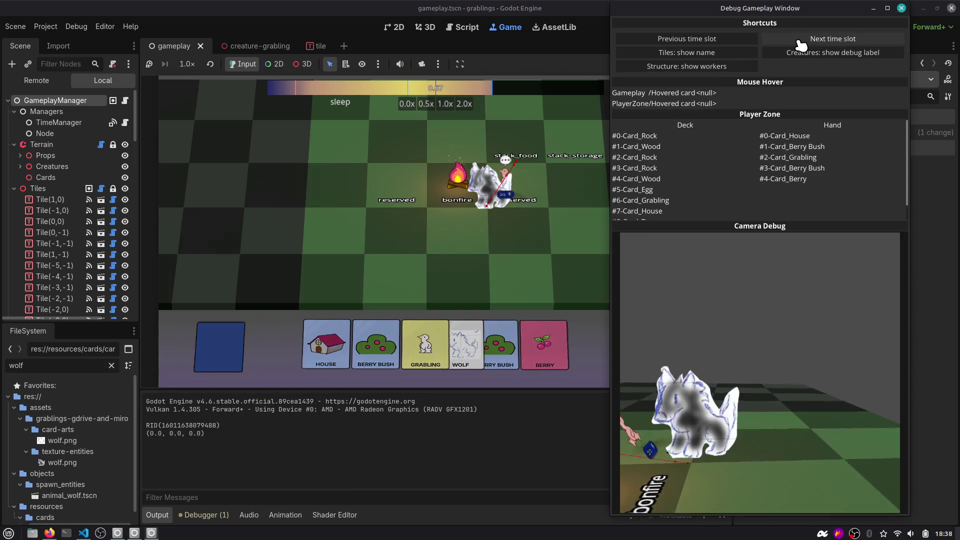
click(478, 209)
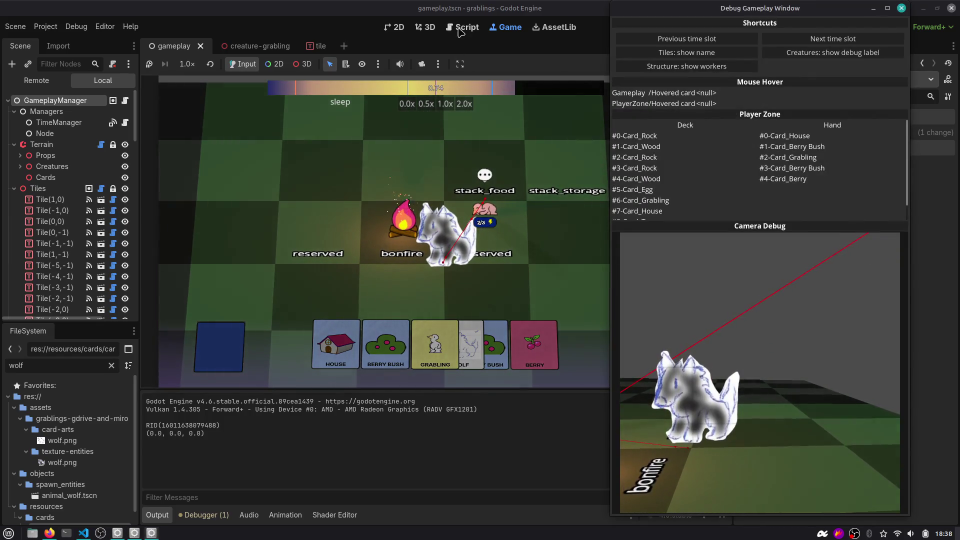
Add a '!= null' check so the debug sphere draws only with a spawn point
key(ctrl+F3)
scroll(393, 260, down, 1)
click(405, 257)
text(!= null:)
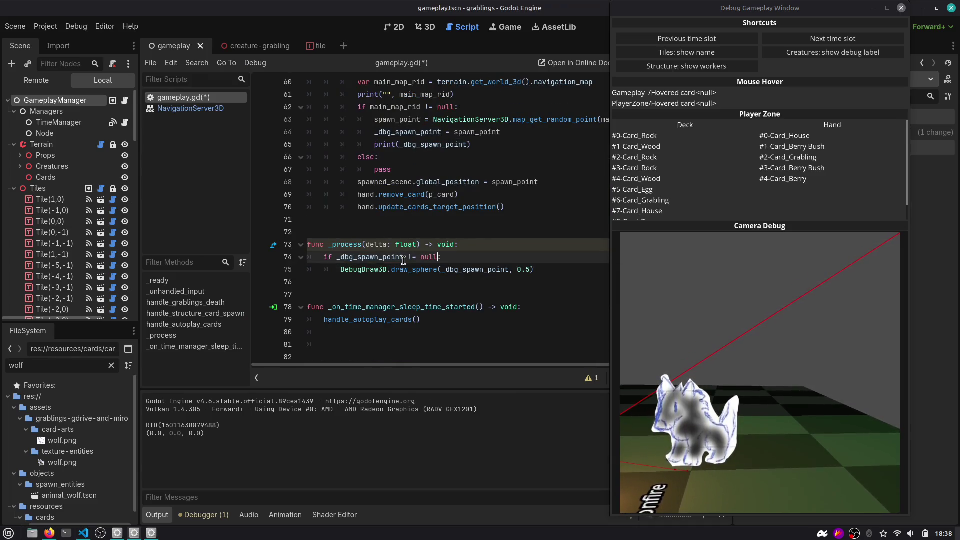
scroll(404, 257, up, 1)
double_click(475, 170)
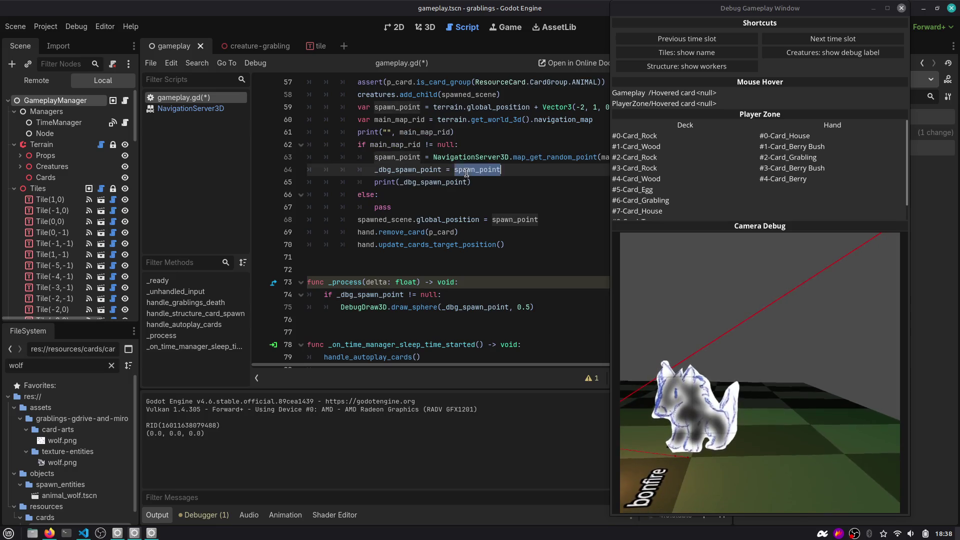
double_click(407, 144)
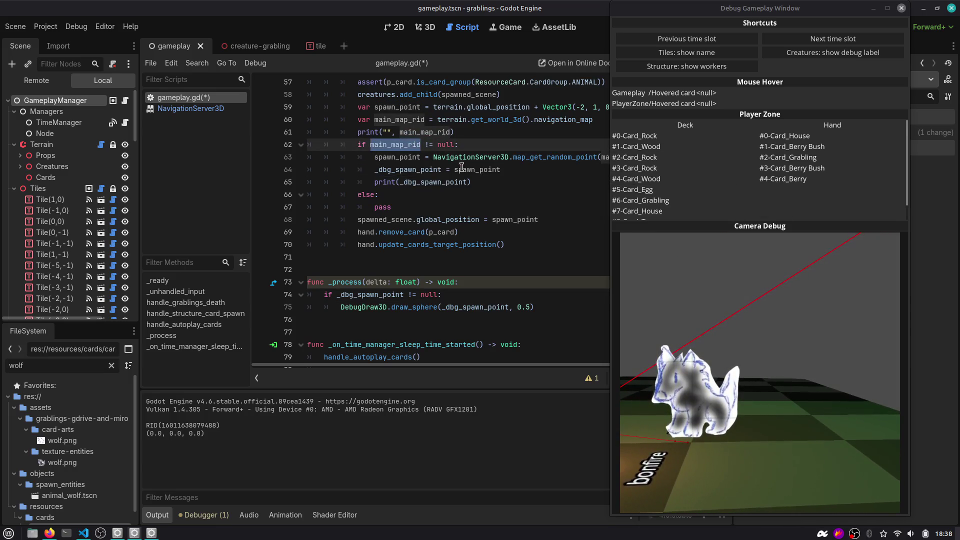
Label the print with "debug spawn point", save, and view DebugDraw3D draw_sphere docs
double_click(447, 182)
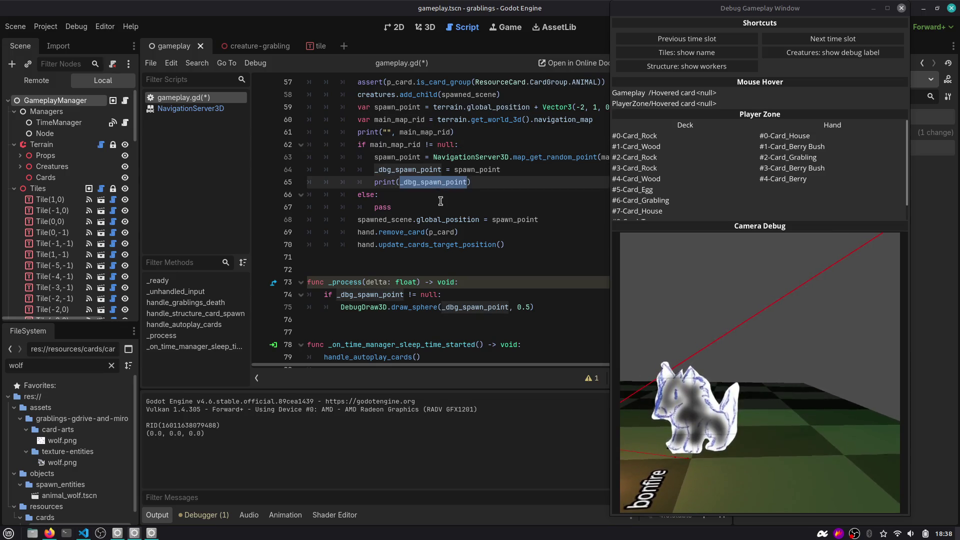
key(Left)
text("debug spawn point",)
key(ctrl+s)
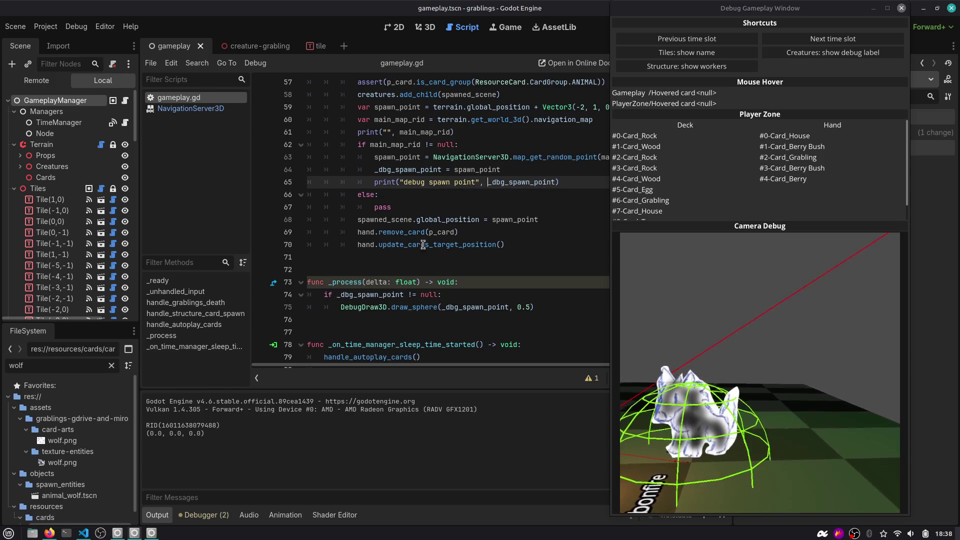
ctrl+click(409, 308)
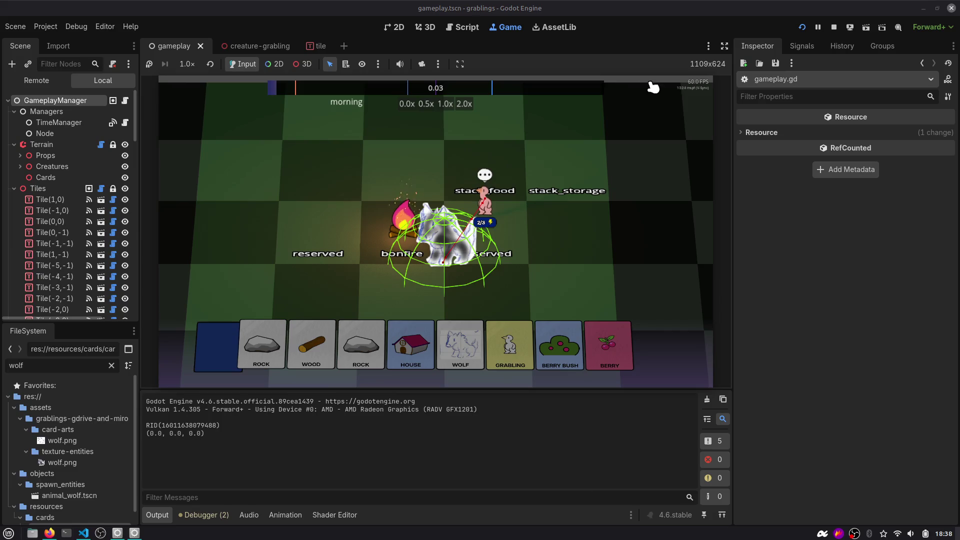
click(469, 27)
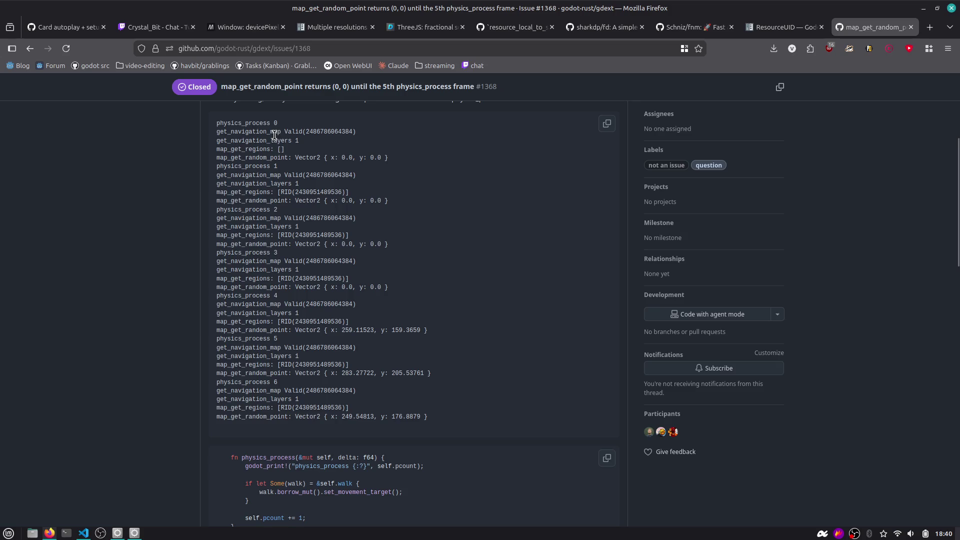
Read the gdext issue about get_navigation_map and map_get_random_point returning zero
double_click(275, 133)
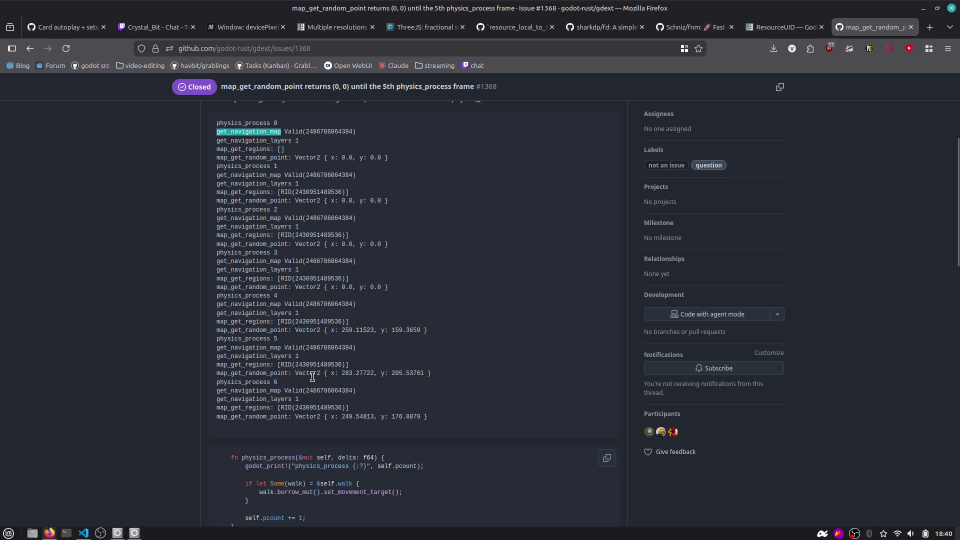
scroll(310, 382, down, 7)
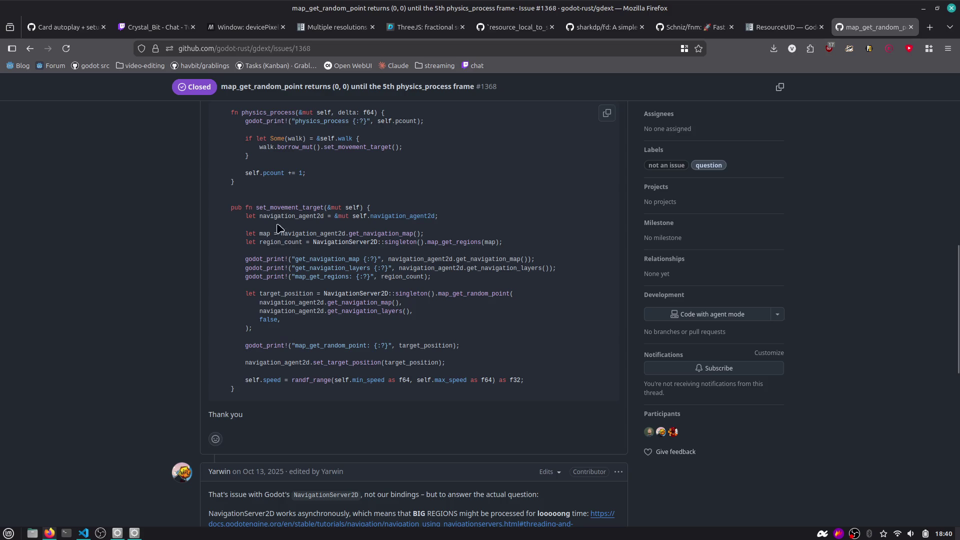
scroll(265, 271, down, 3)
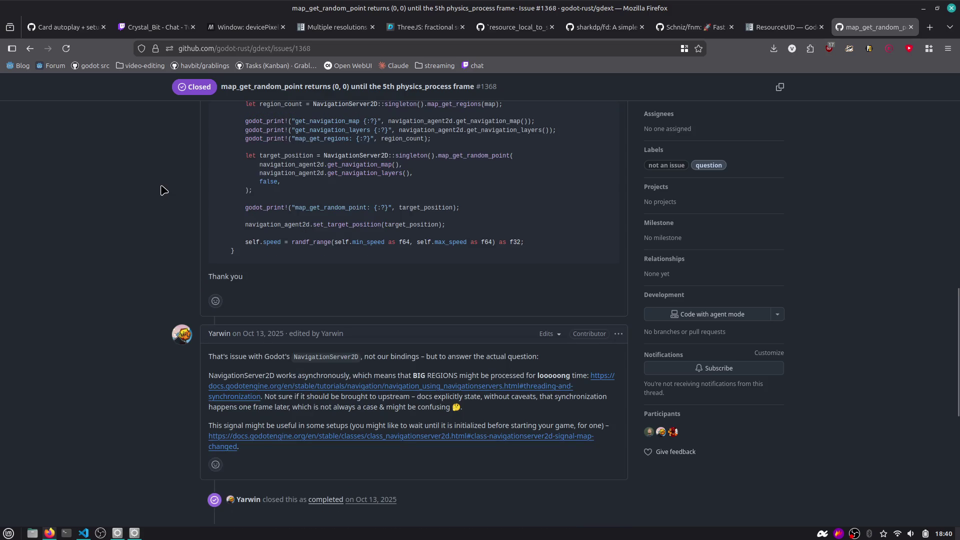
Go back to the DuckDuckGo results and start a new Claude chat
click(30, 50)
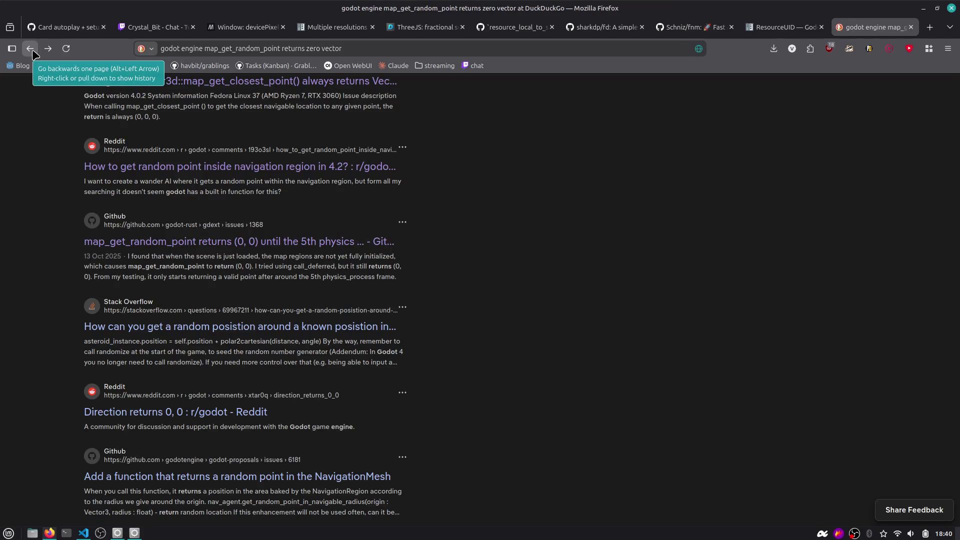
scroll(261, 123, down, 3)
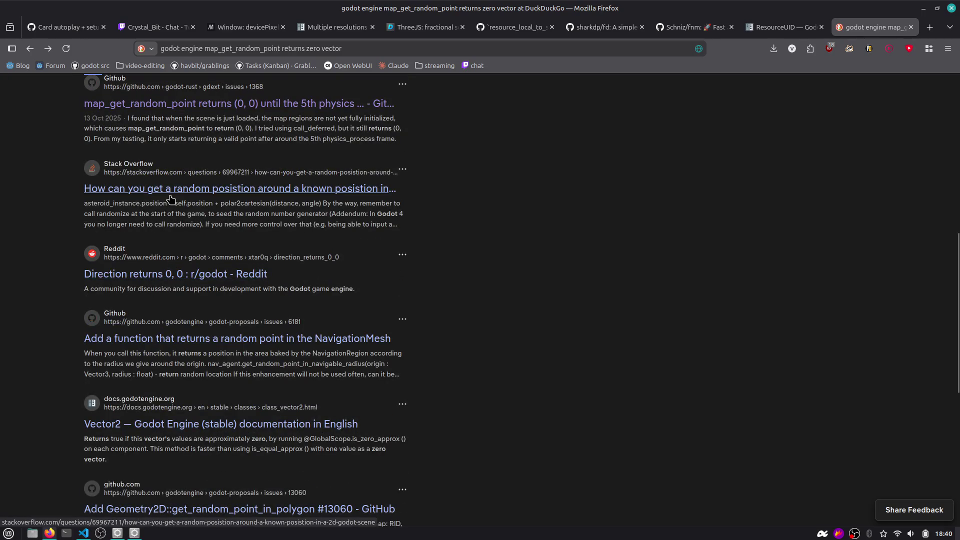
scroll(607, 150, up, 8)
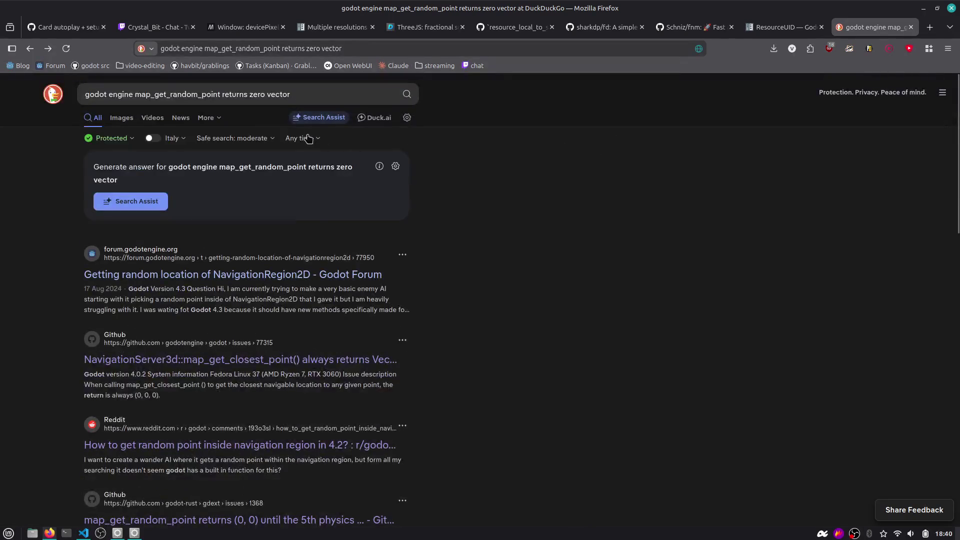
click(400, 67)
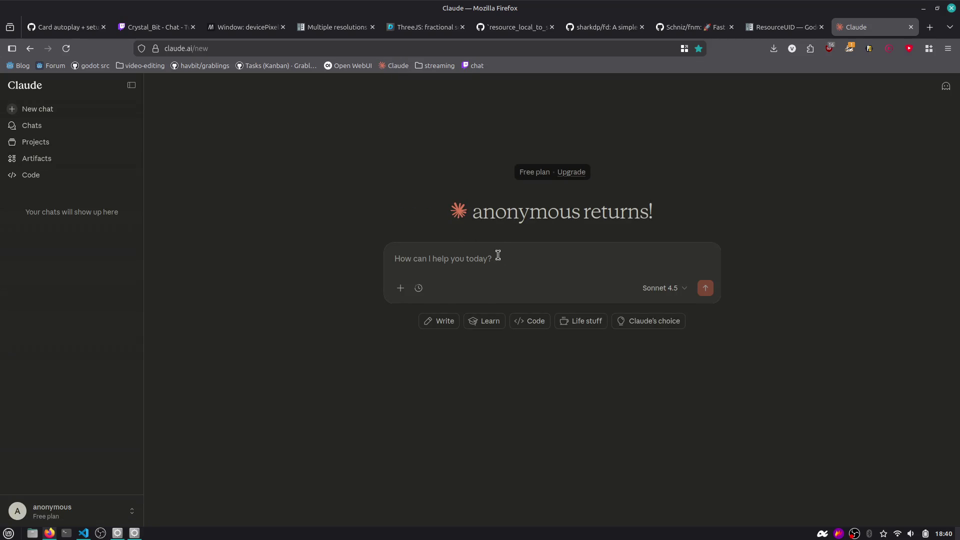
key(alt+Tab)
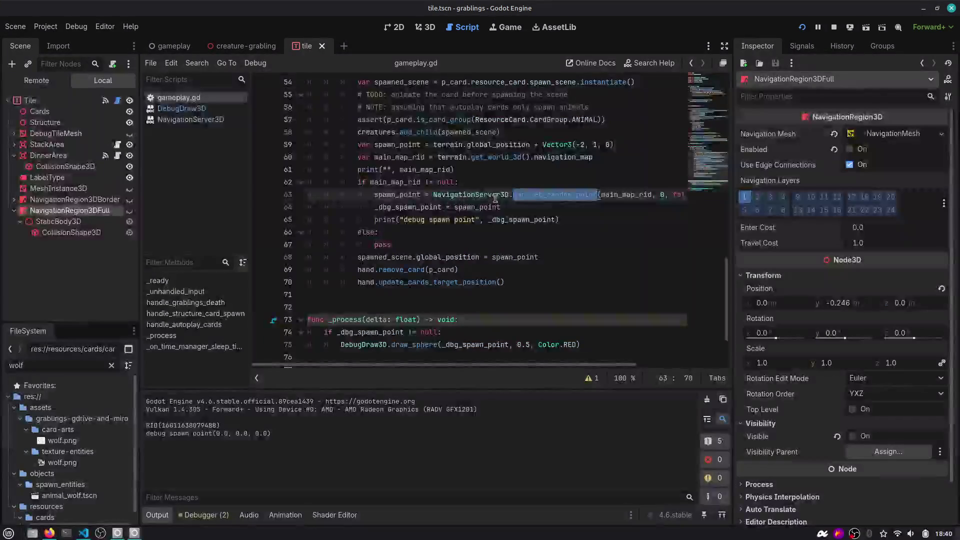
Move the print line above the map_get_random_point assignment
triple_click(525, 200)
mouse_move(525, 202)
click(466, 219)
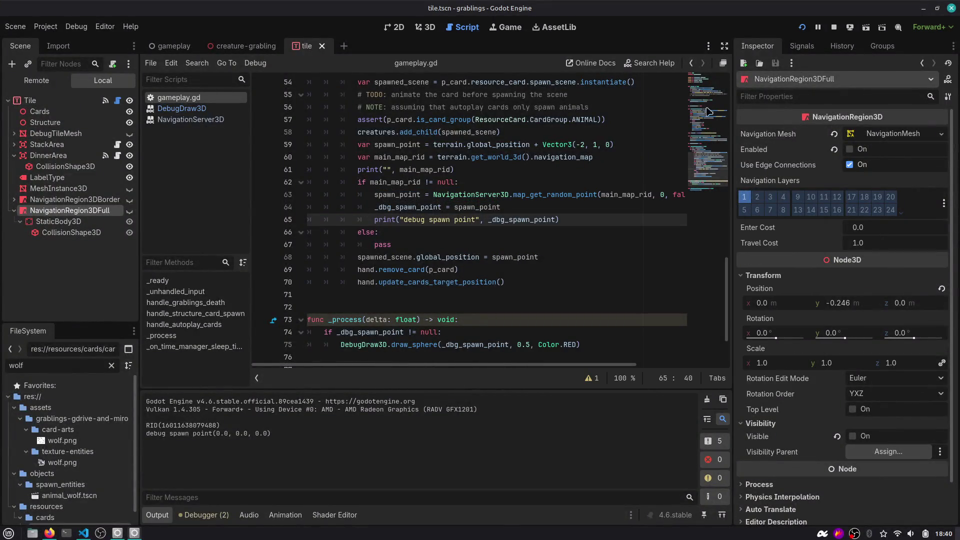
scroll(662, 203, up, 1)
drag(721, 234, 268, 223)
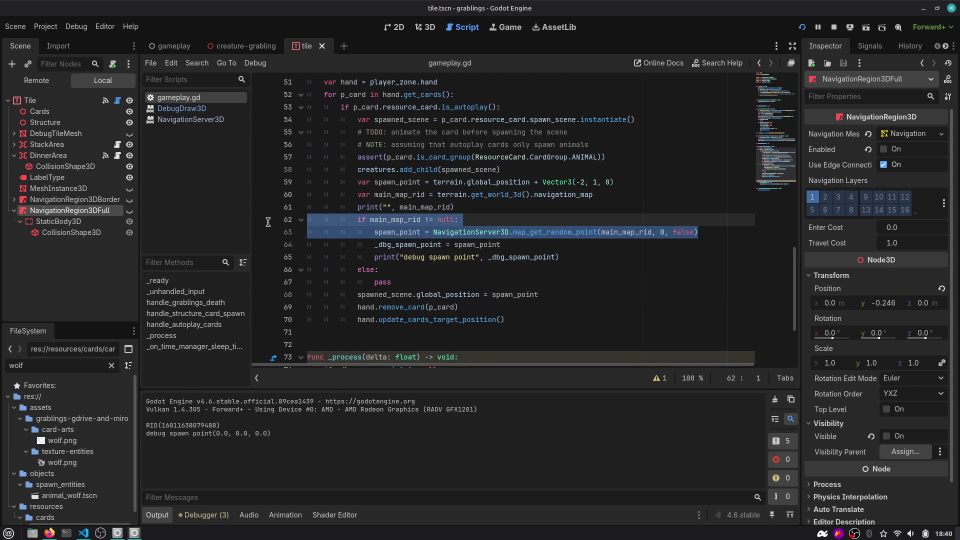
scroll(268, 222, up, 2)
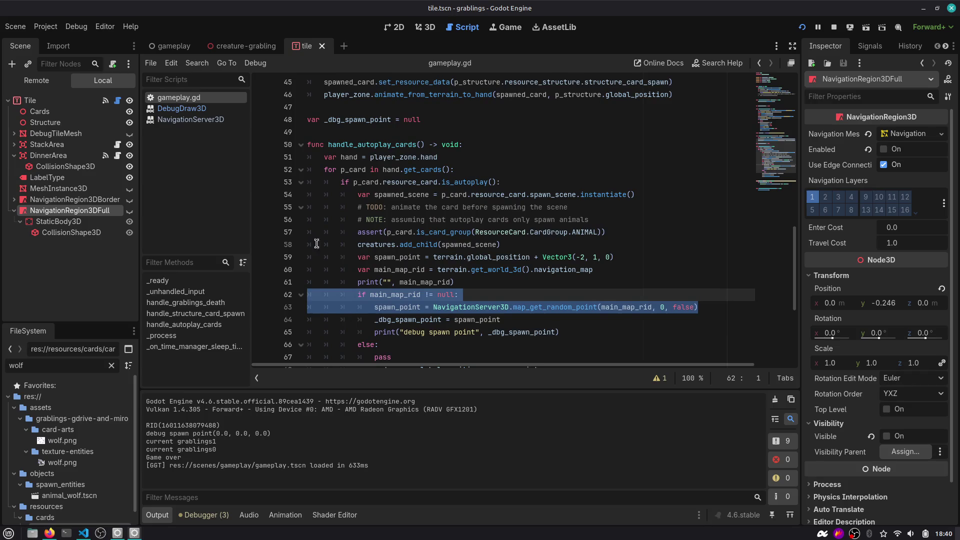
drag(699, 307, 311, 306)
click(551, 324)
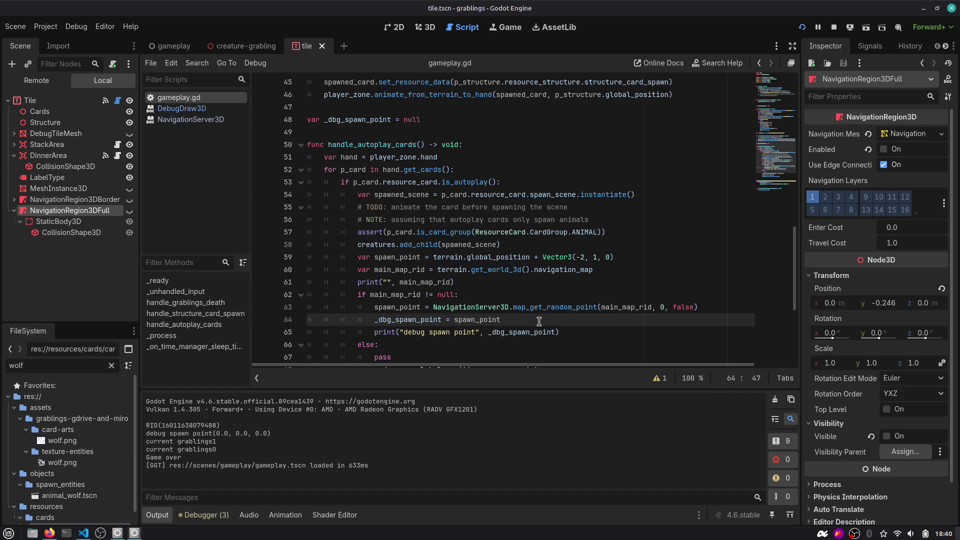
key(Down)
key(alt+Up)
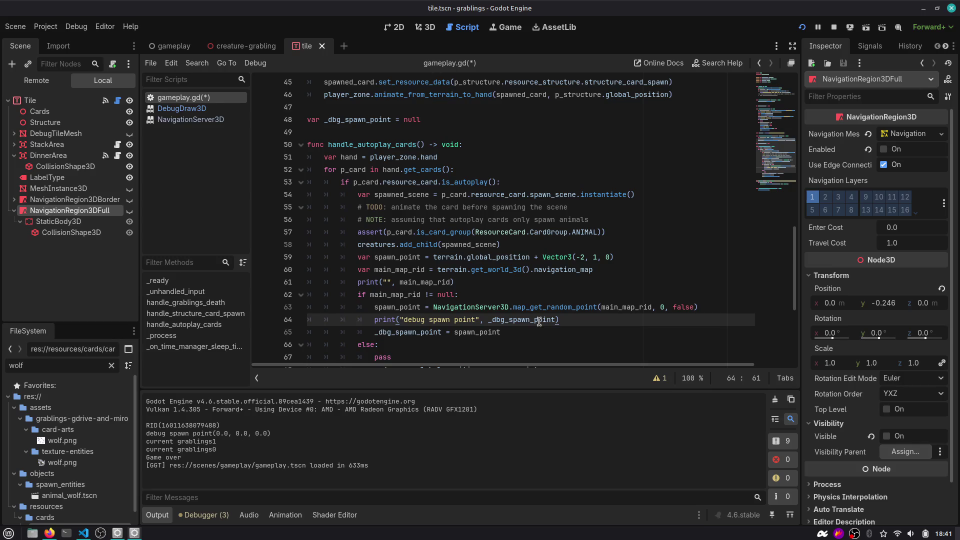
Change the printed value to spawn_point
double_click(539, 321)
text(spa)
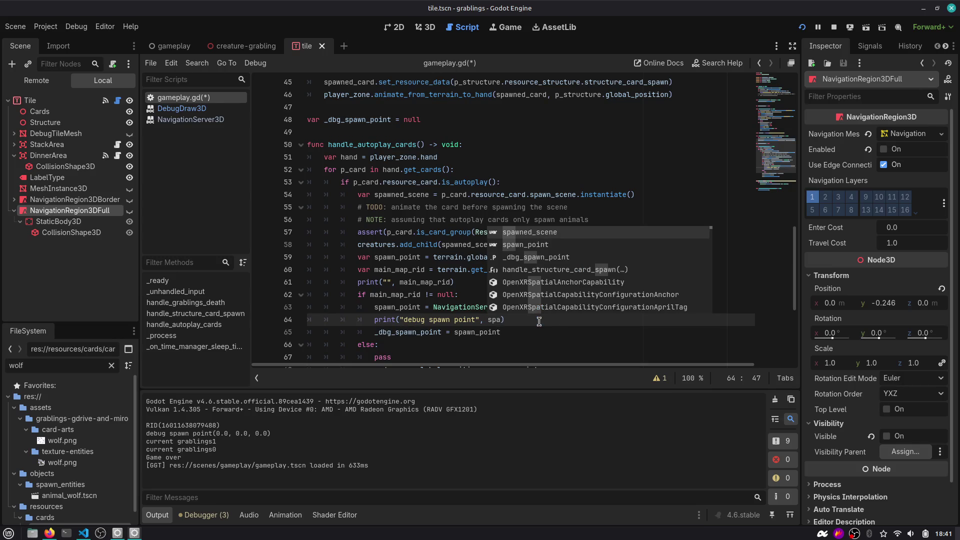
key(Down)
key(Return)
Copy lines 63–64 and begin a Claude question starting "In G"
mouse_move(524, 322)
mouse_down()
mouse_move(254, 315)
mouse_move(300, 306)
mouse_up()
key(ctrl+c)
key(alt+Tab)
text(In G)
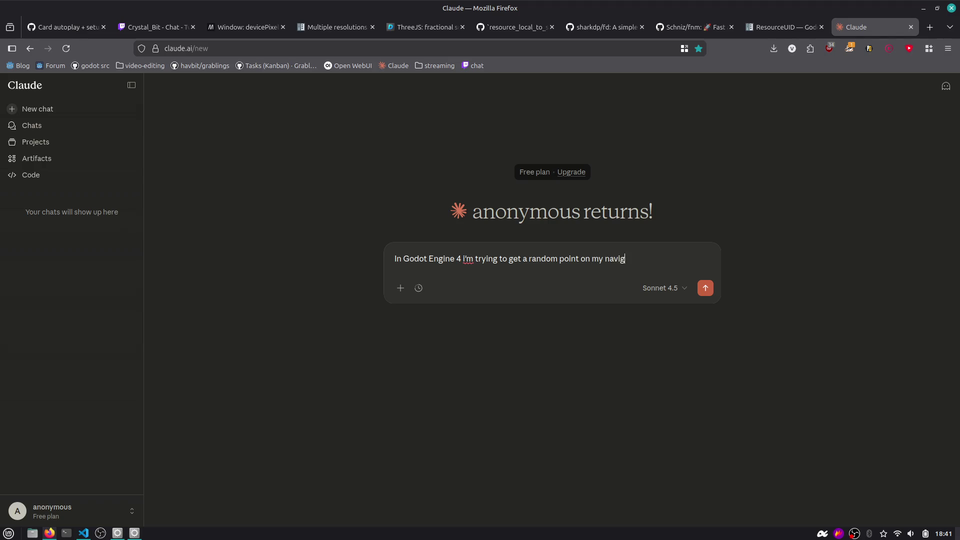
Describe the tiled NavigationRegion3D map setup over several message lines
text(map.)
key(shift+Return)
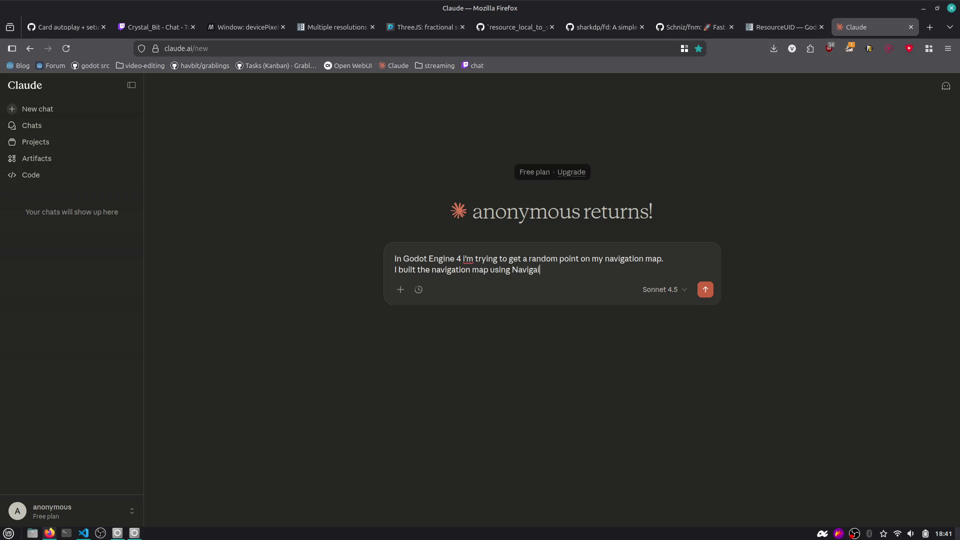
text(til)
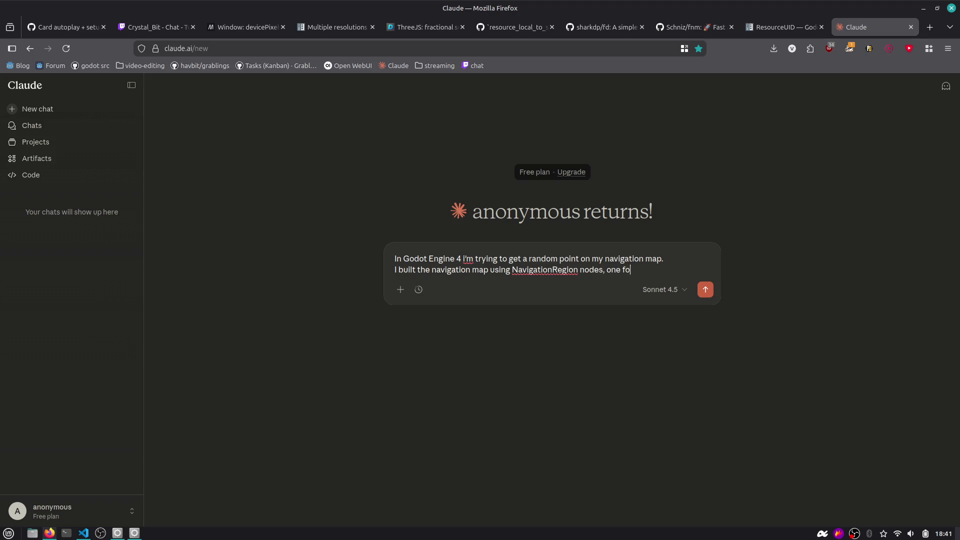
text(e.)
key(shift+Return)
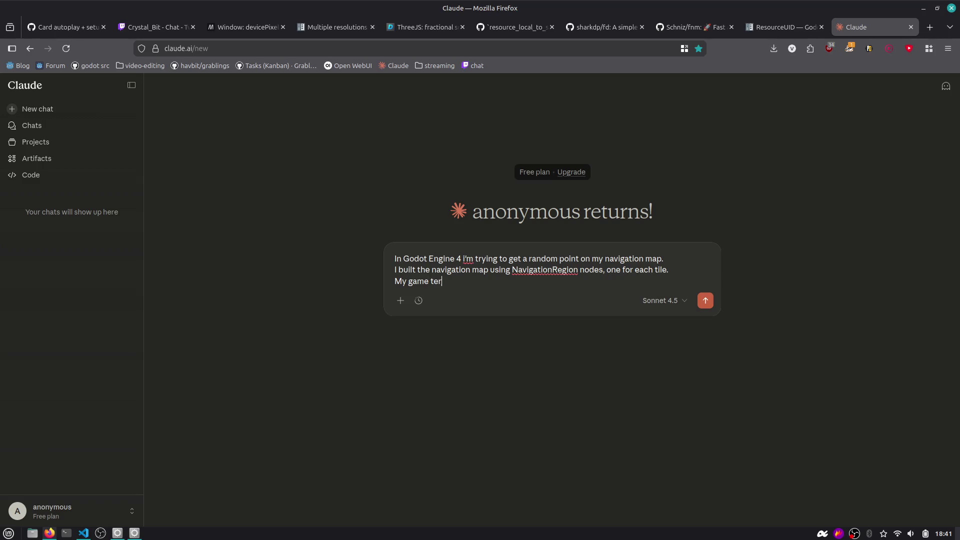
text(")
key(End)
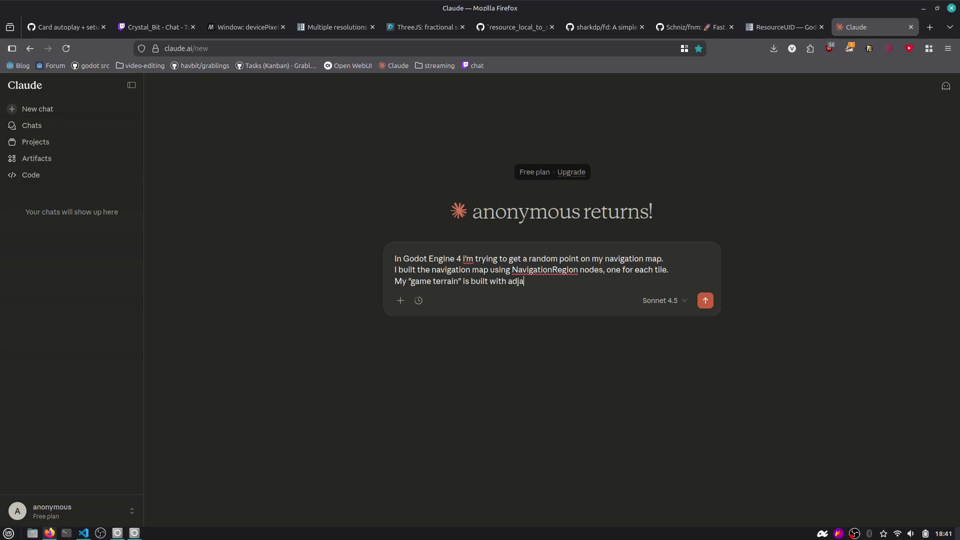
text(.)
key(shift+Return)
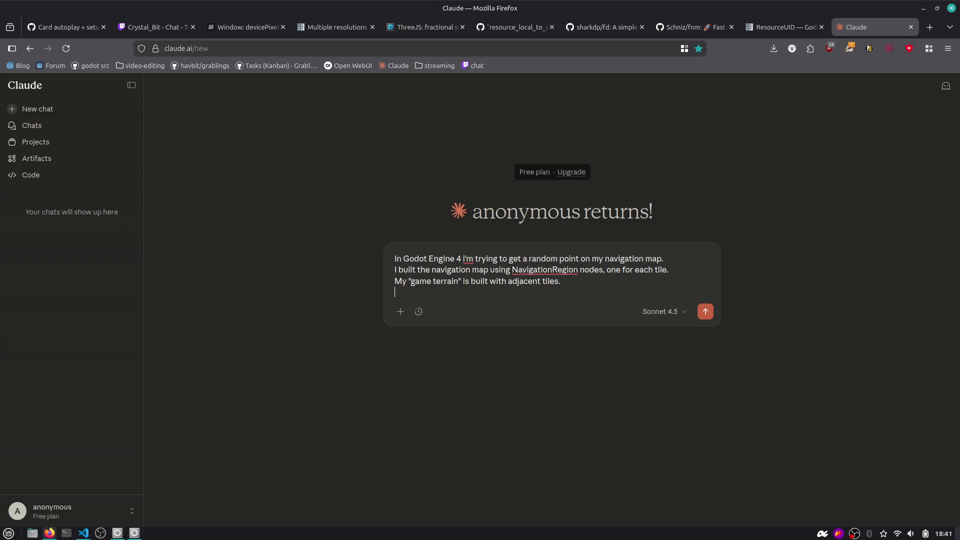
Reword the terrain sentence to 'a rectangular shape filled by' tiles
key(shift+End)
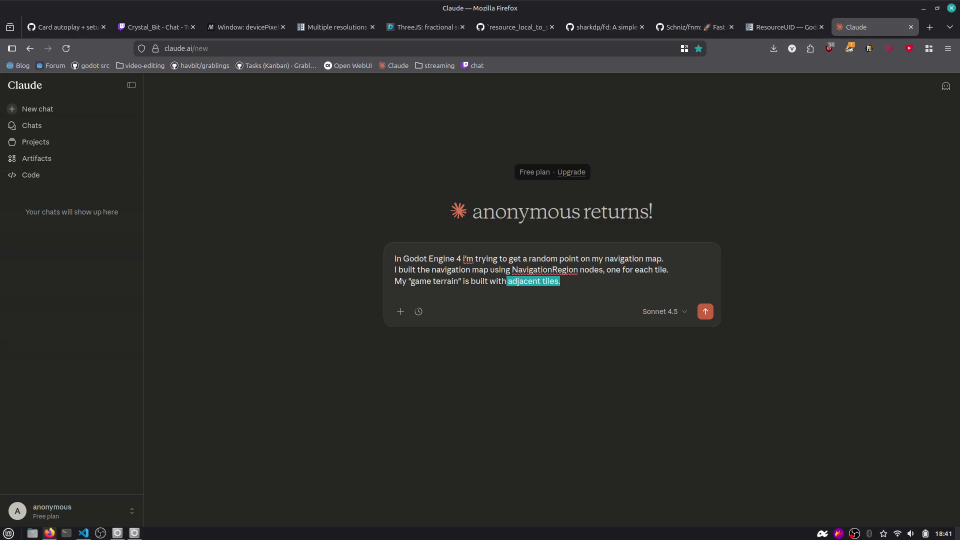
key(ctrl+Left)
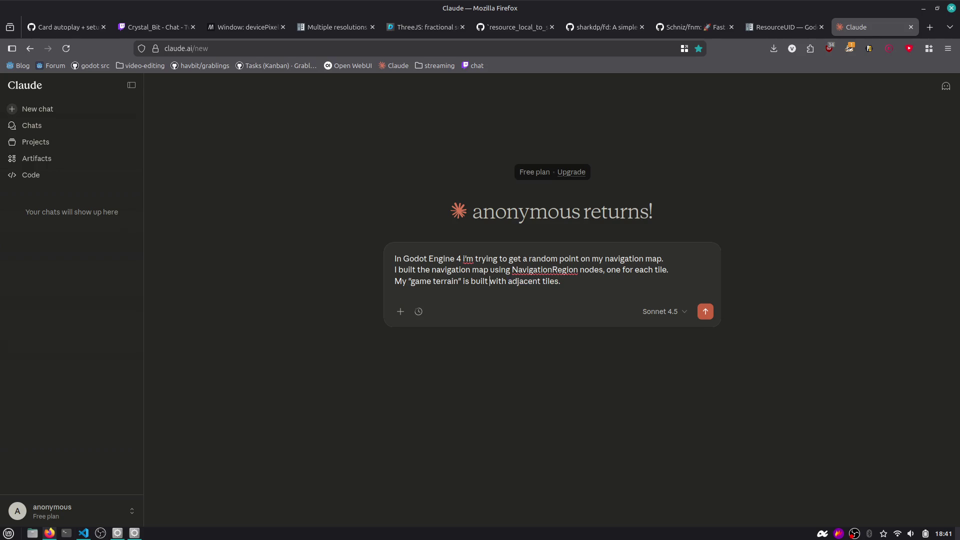
key(ctrl+Delete)
text(a rectangul)
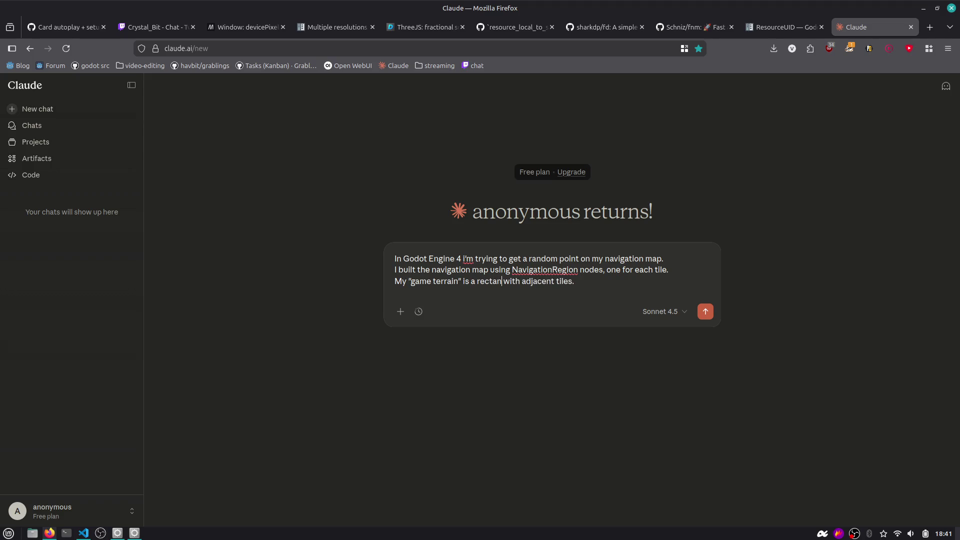
text(ar shape filled by)
key(ctrl+shift+Right)
key(ctrl+shift+Right)
key(BackSpace)
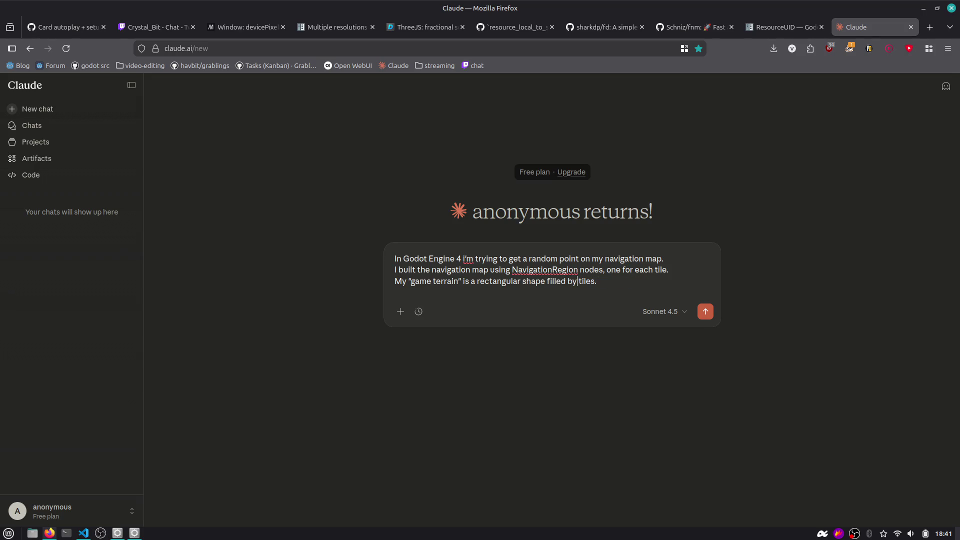
key(shift+Return)
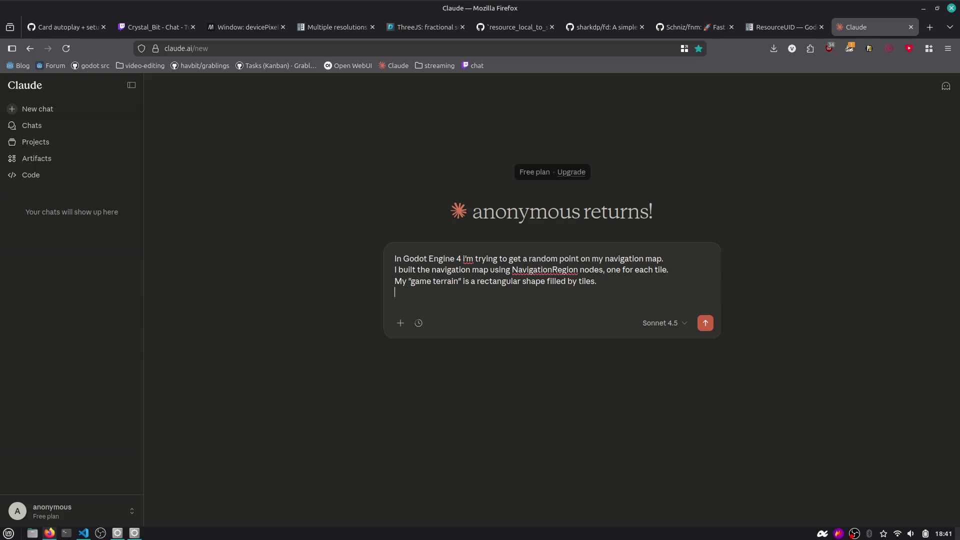
key(ctrl+z)
text(Thi)
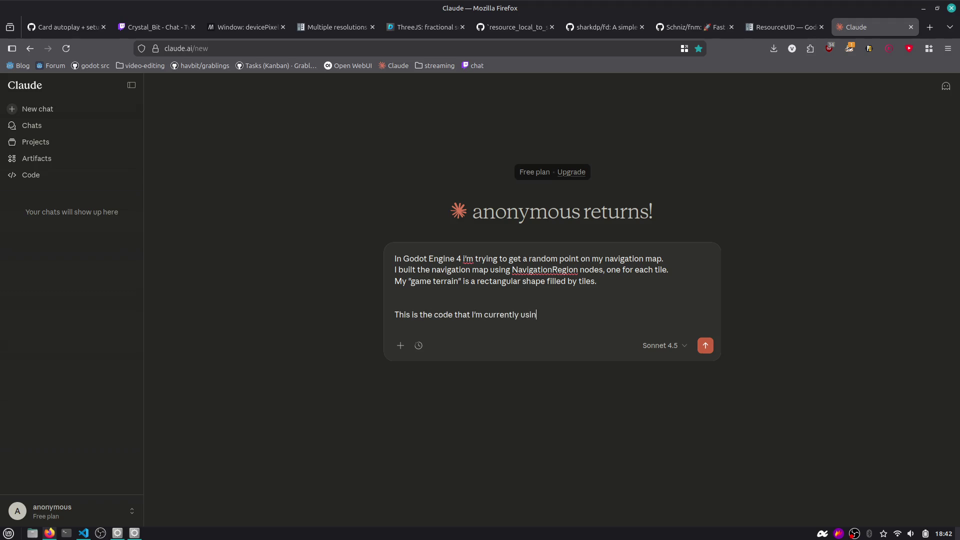
key(shift+Return)
text(All my navigation layers)
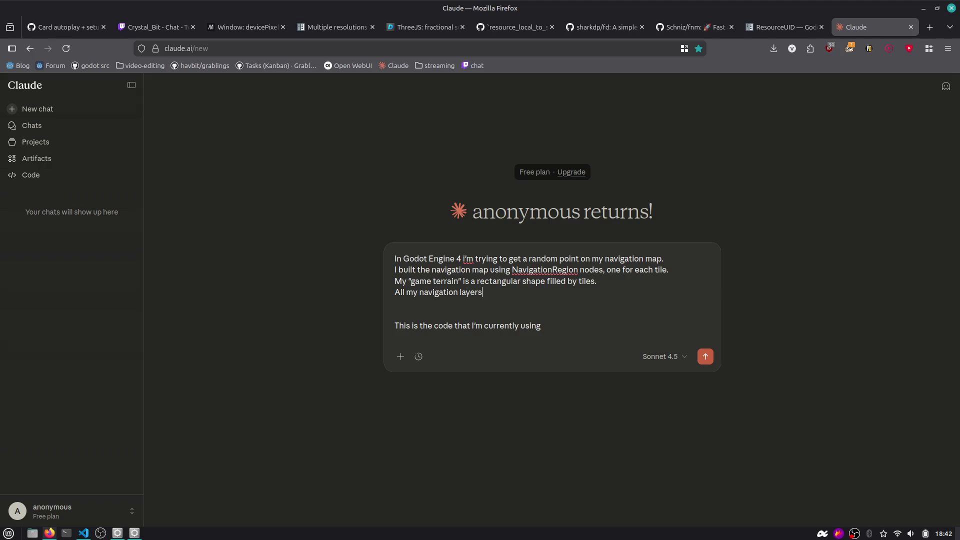
key(ctrl+BackSpace)
Paste the spawn_point GDScript in a ``` code block and rewrite the question line
text(```)
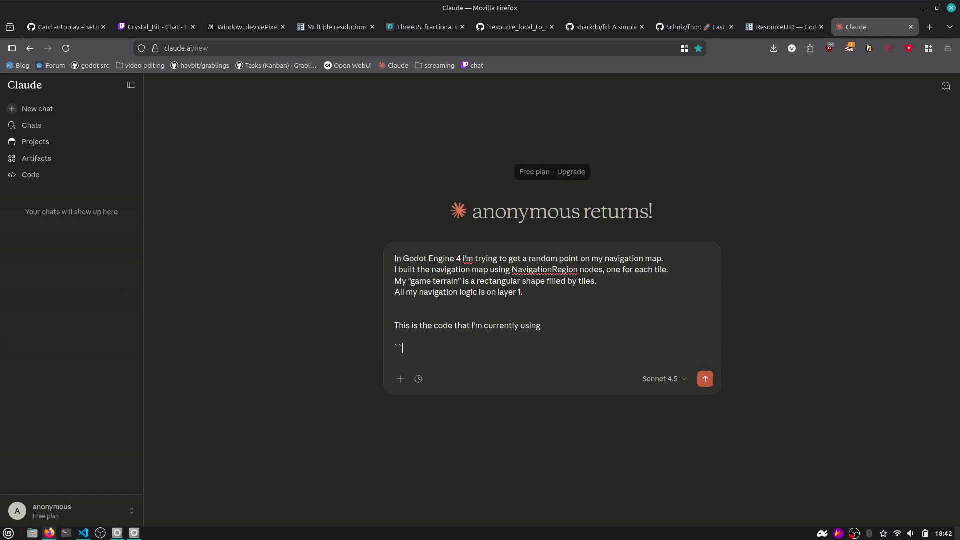
key(ctrl+v)
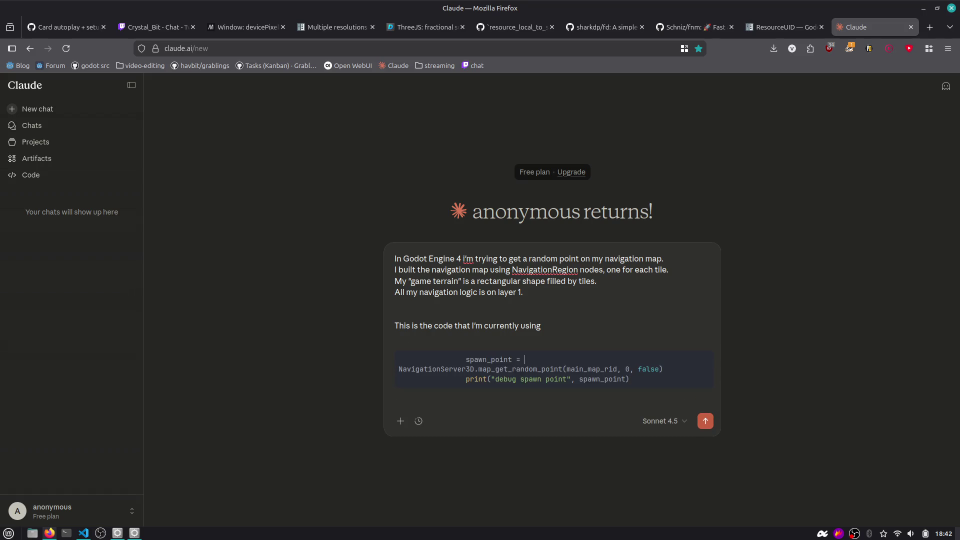
text(var)
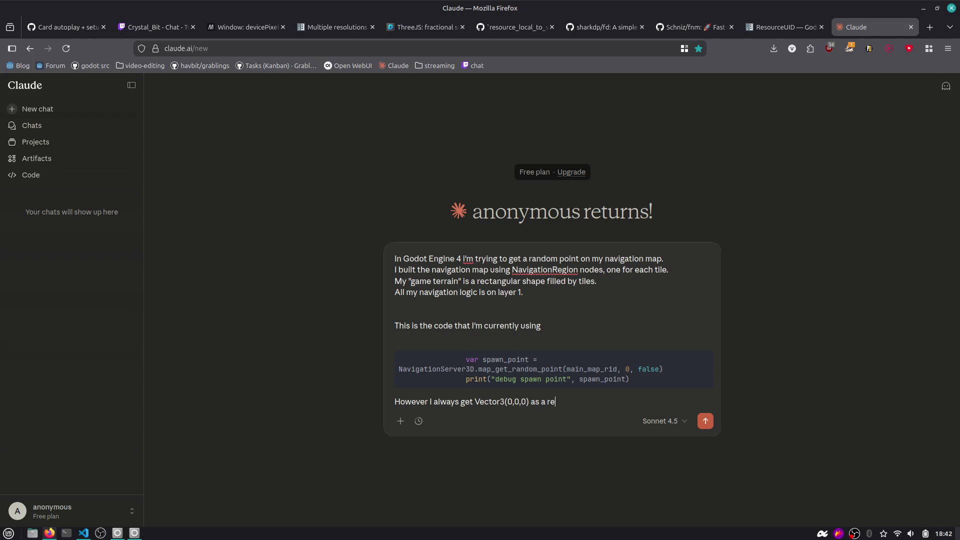
key(shift+Return)
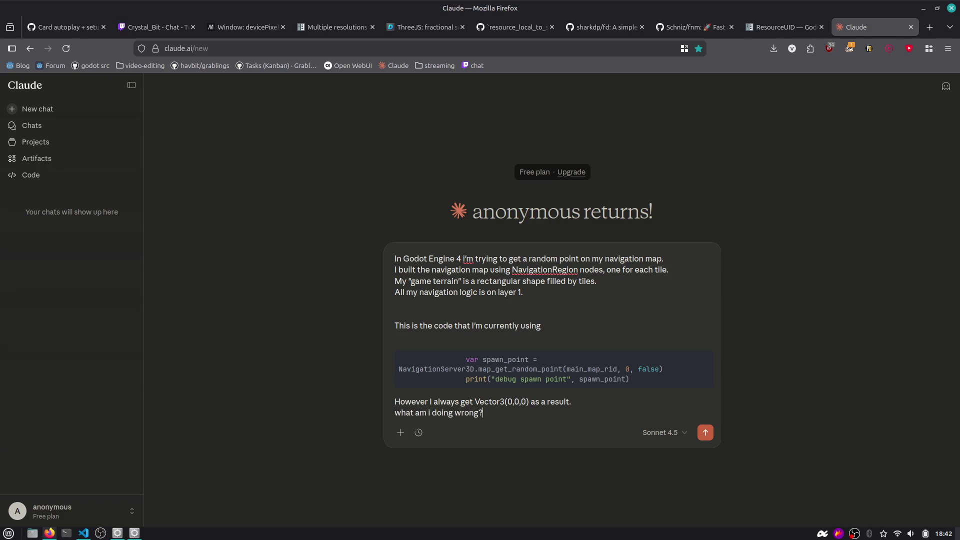
key(shift+Home)
text(What)
Add '3D' to the setup description and send the zero-vector question to Claude
mouse_move(477, 259)
mouse_down()
mouse_move(566, 271)
mouse_move(664, 261)
mouse_move(596, 282)
mouse_up()
click(596, 282)
text(3D)
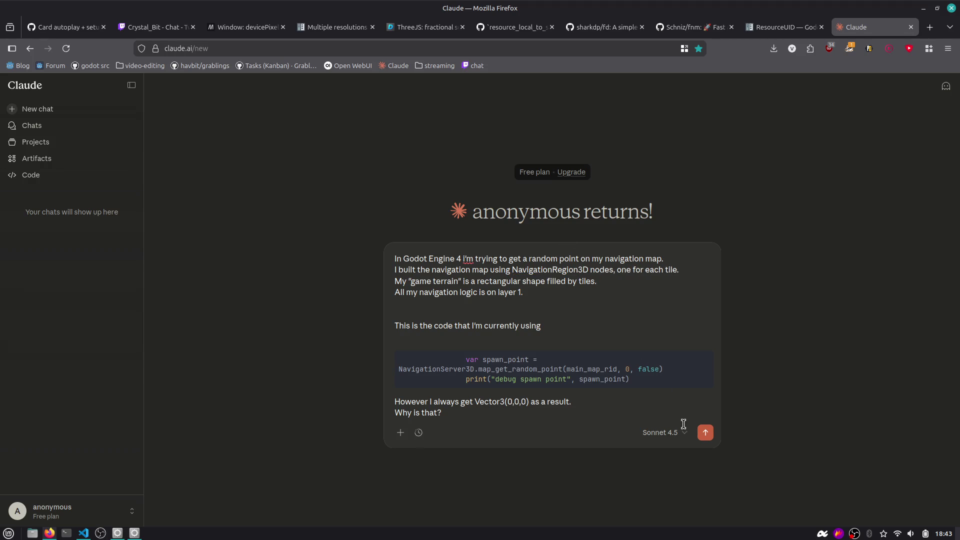
click(705, 431)
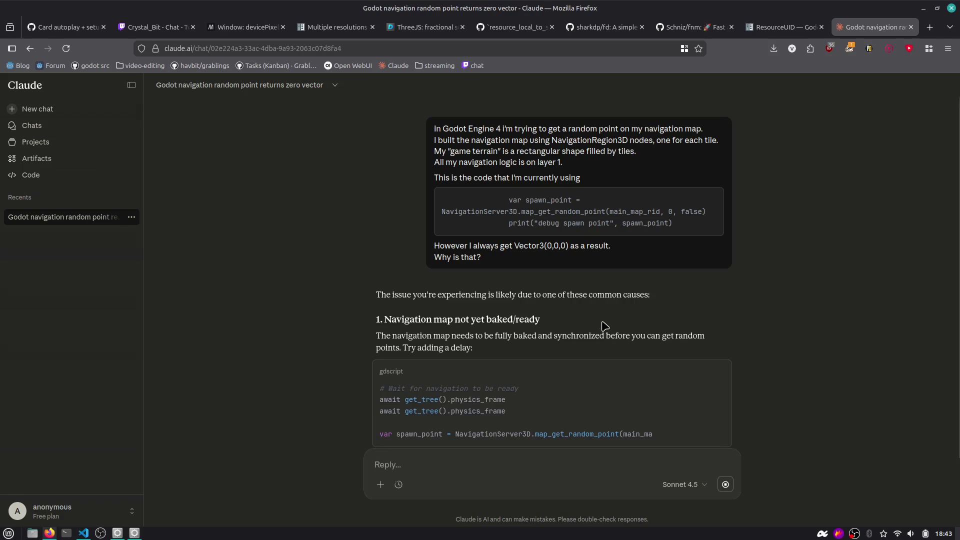
Read Claude's answer, highlighting that navigation layers are 1-indexed so layer 0 is wrong
drag(521, 177, 649, 176)
click(607, 189)
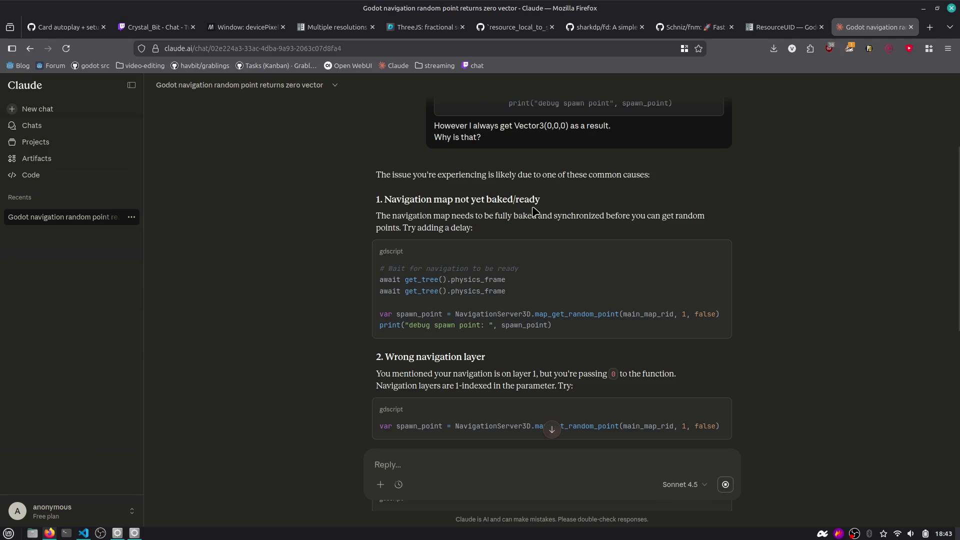
drag(434, 283, 526, 294)
scroll(526, 295, down, 3)
click(420, 253)
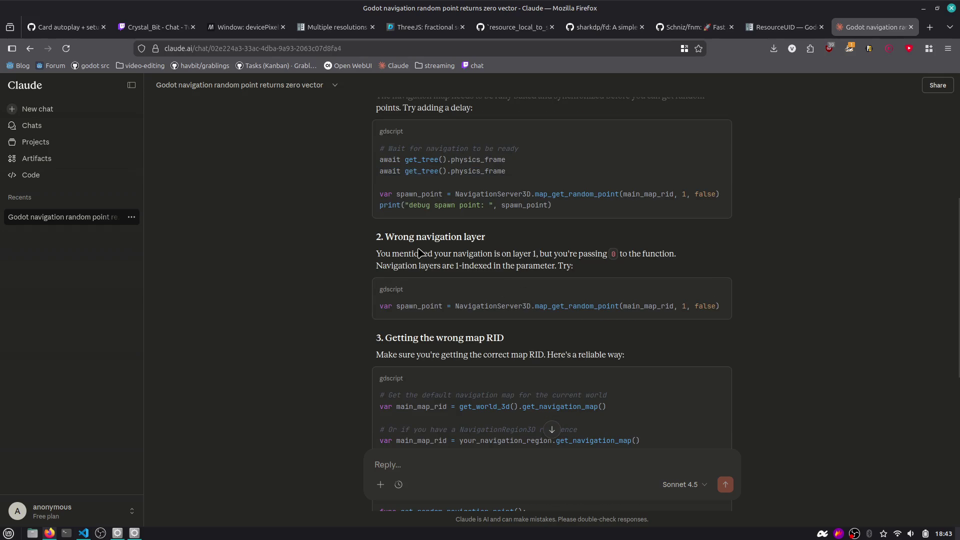
drag(545, 253, 650, 266)
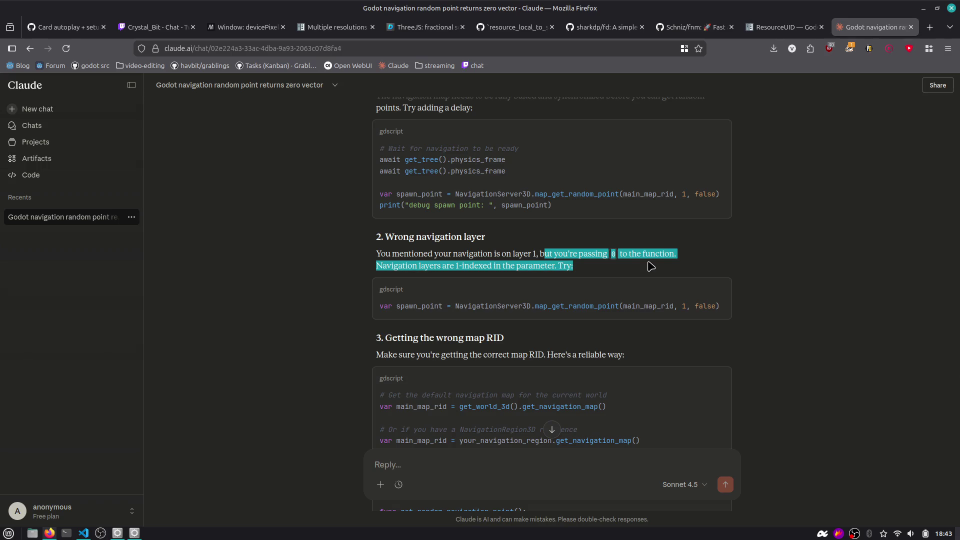
click(623, 265)
key(alt+Tab)
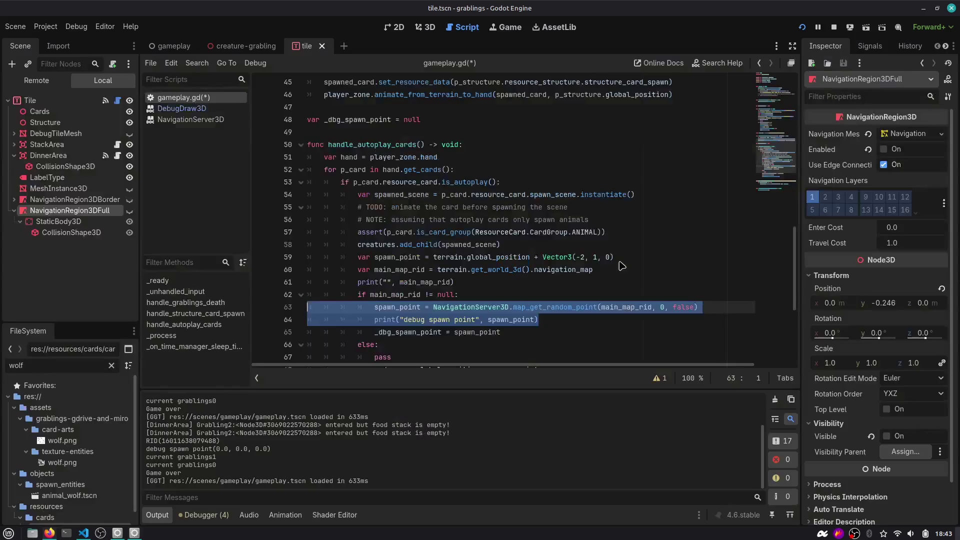
Pass navigation layer 1 to map_get_random_point on line 63 and run the game
click(619, 306)
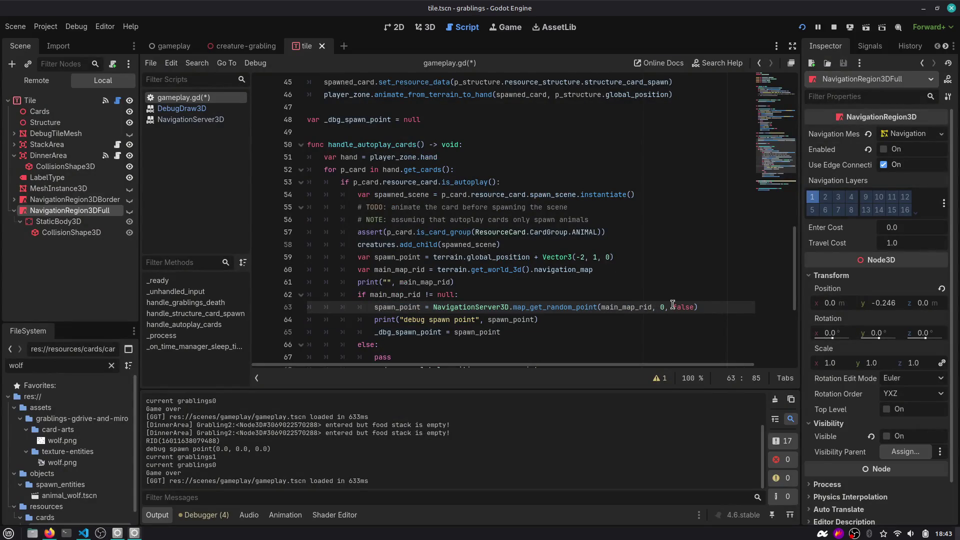
text(1)
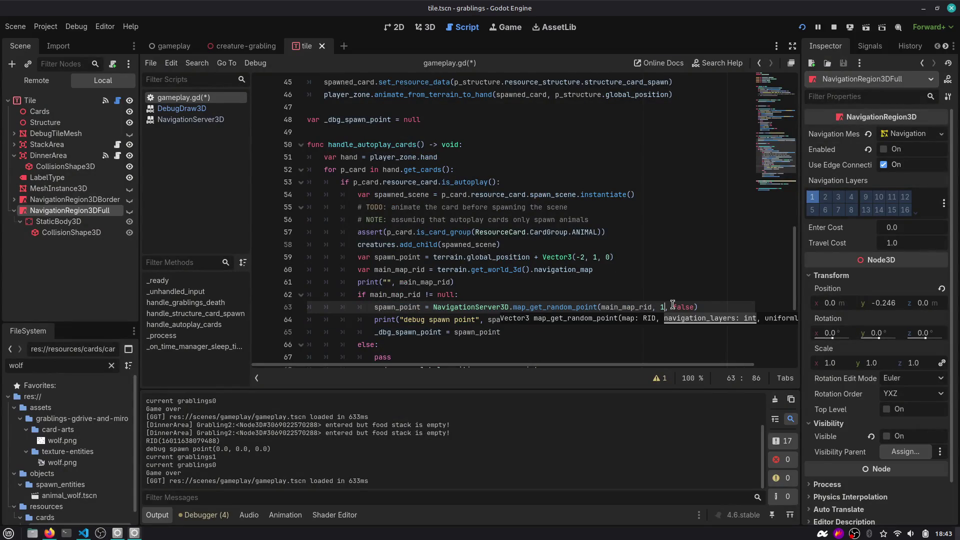
key(F5)
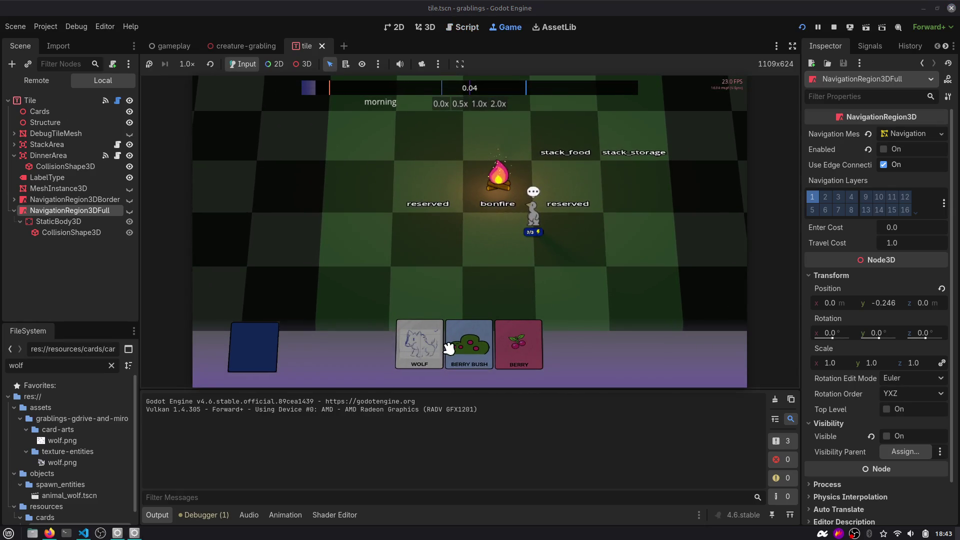
Play the Berry Bush and House cards, advance a time slot, then stop the run
drag(482, 342, 499, 265)
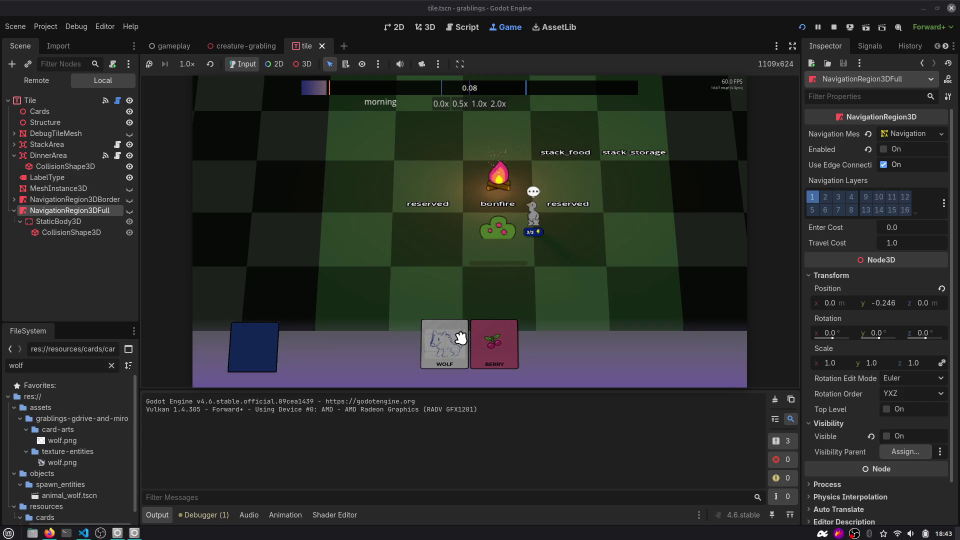
mouse_move(365, 345)
mouse_down()
mouse_move(385, 240)
mouse_move(355, 238)
mouse_up()
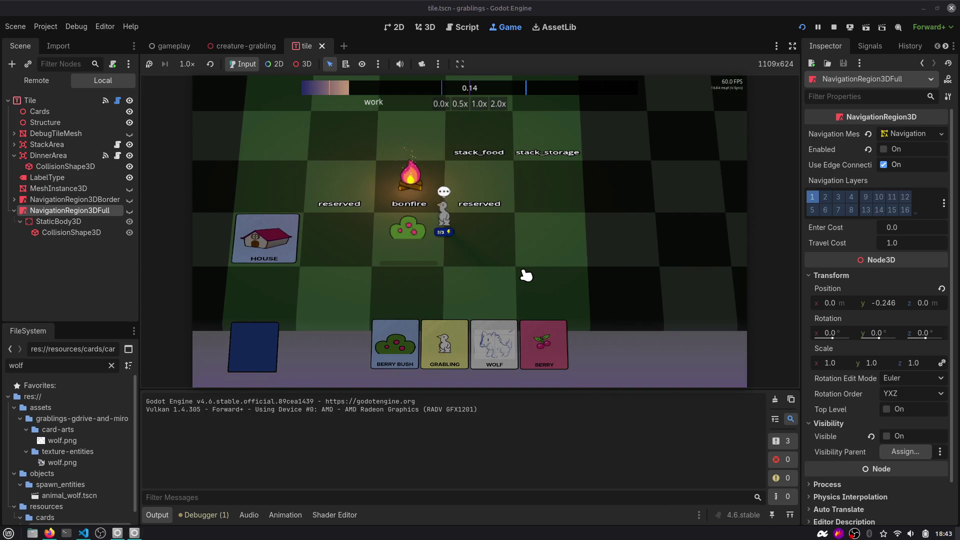
key(F1)
click(815, 43)
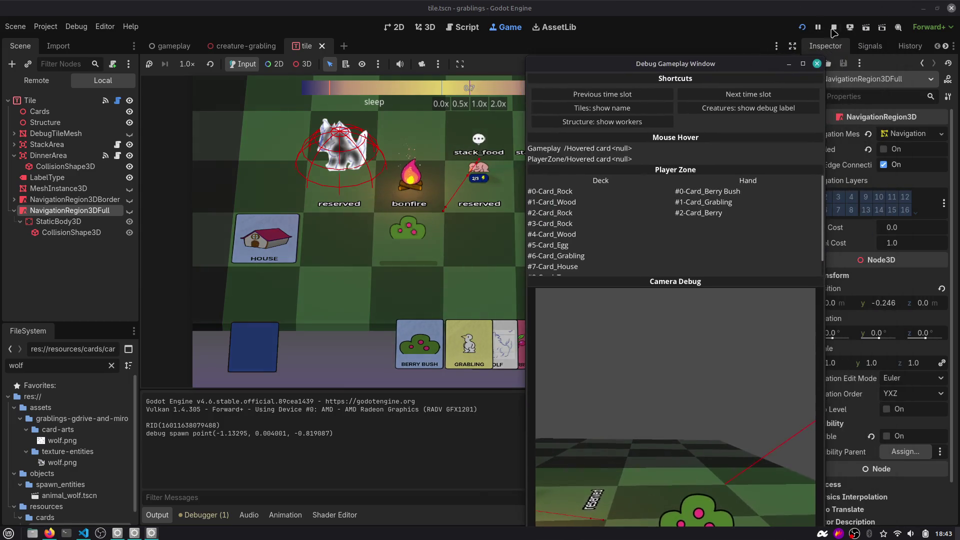
click(833, 27)
click(530, 194)
key(alt+Tab)
key(alt+Tab)
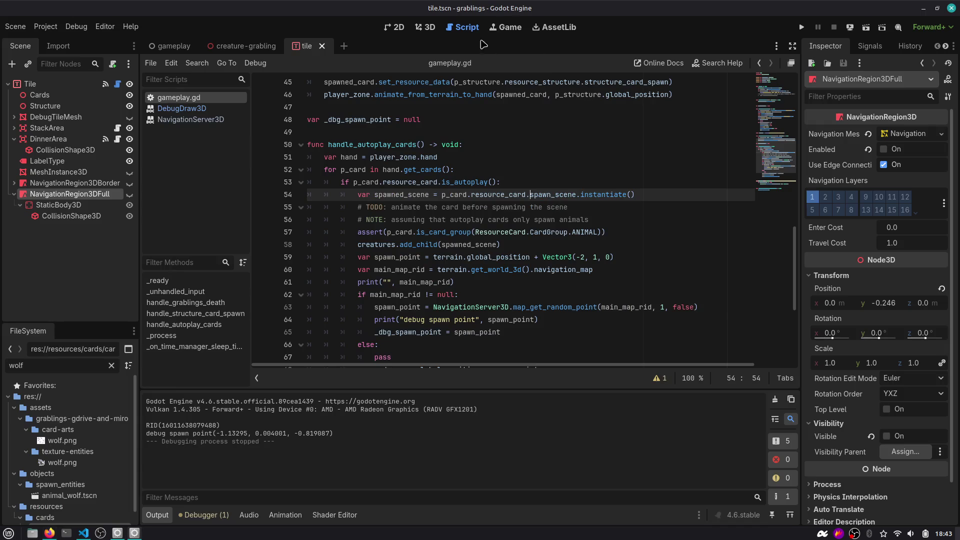
Rerun the game, skip to the sleep slot with creature debug labels, and move the debug window aside
click(430, 33)
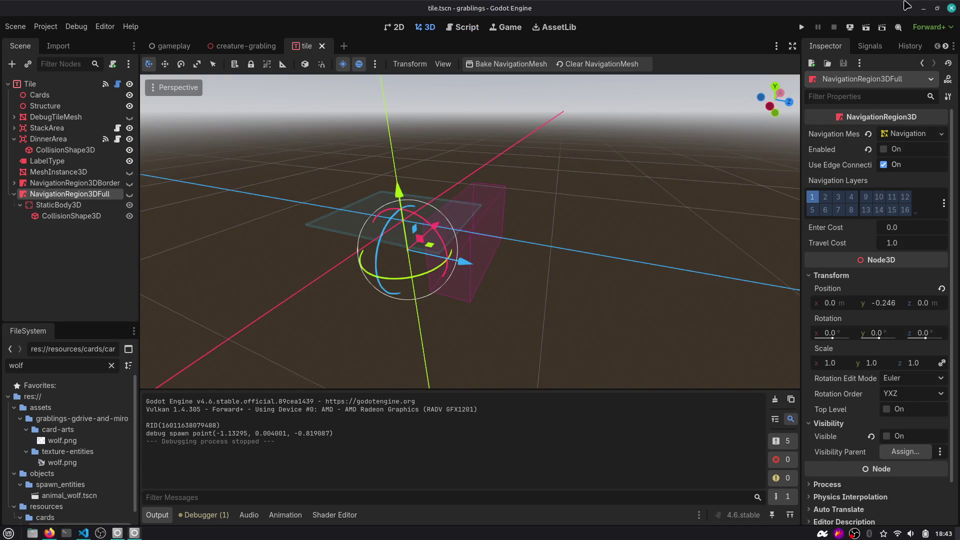
click(808, 26)
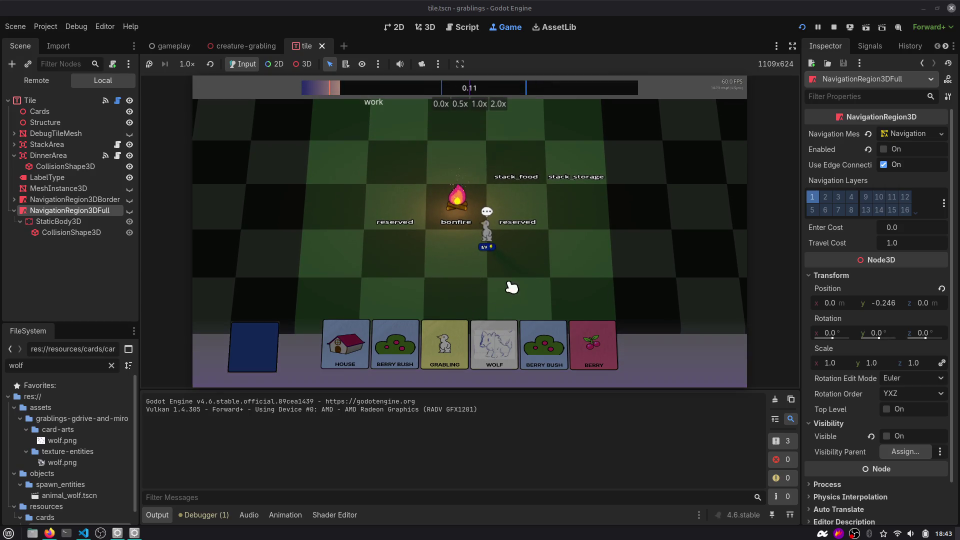
click(799, 40)
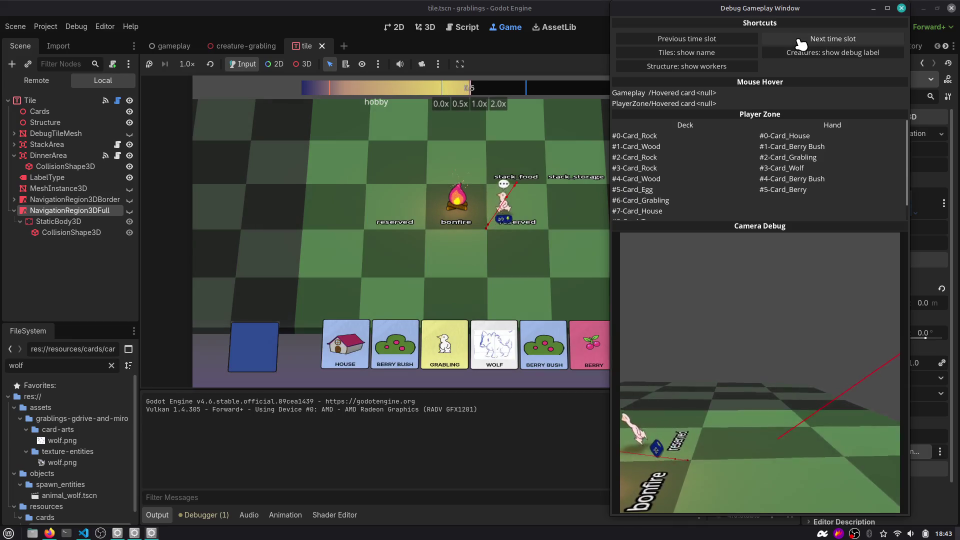
click(799, 40)
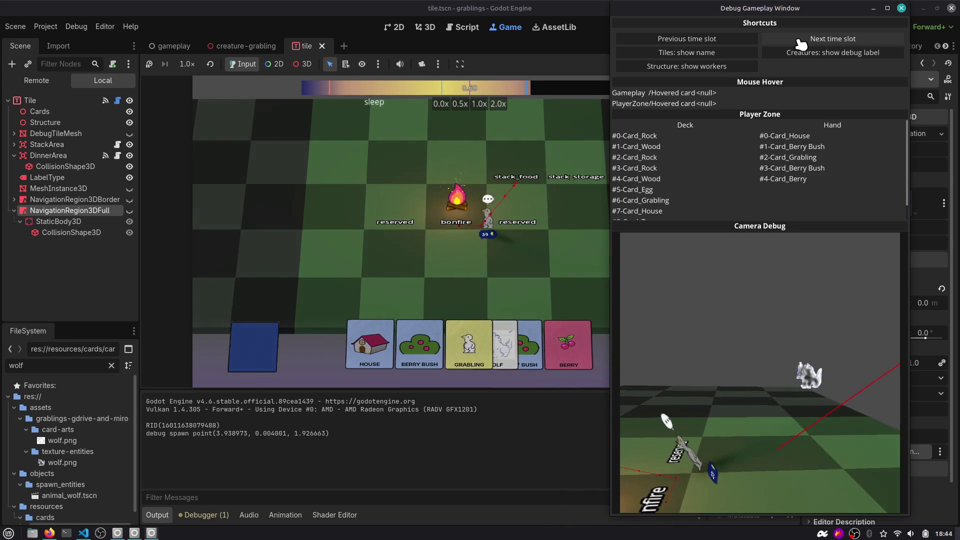
click(792, 53)
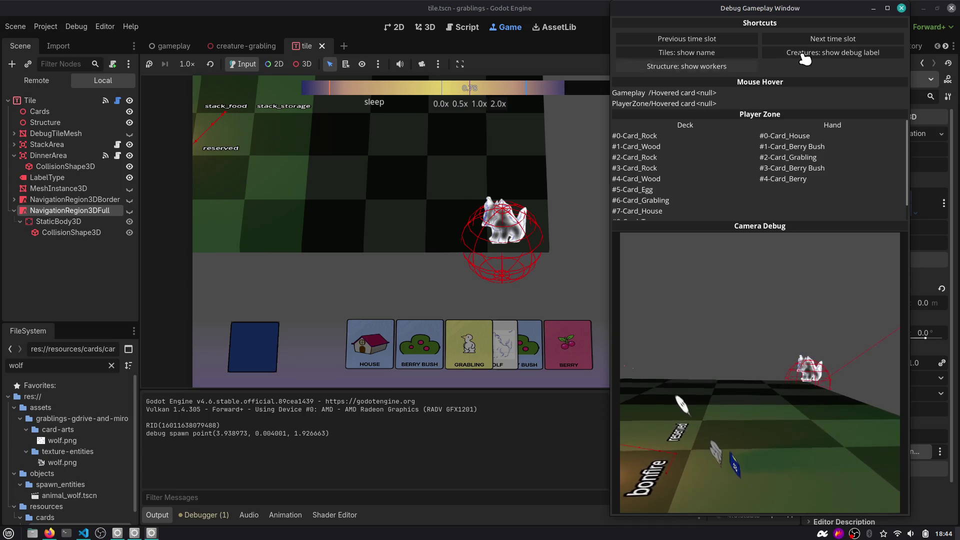
mouse_move(863, 20)
mouse_down()
mouse_move(867, 77)
mouse_move(837, 214)
mouse_move(861, 221)
mouse_up()
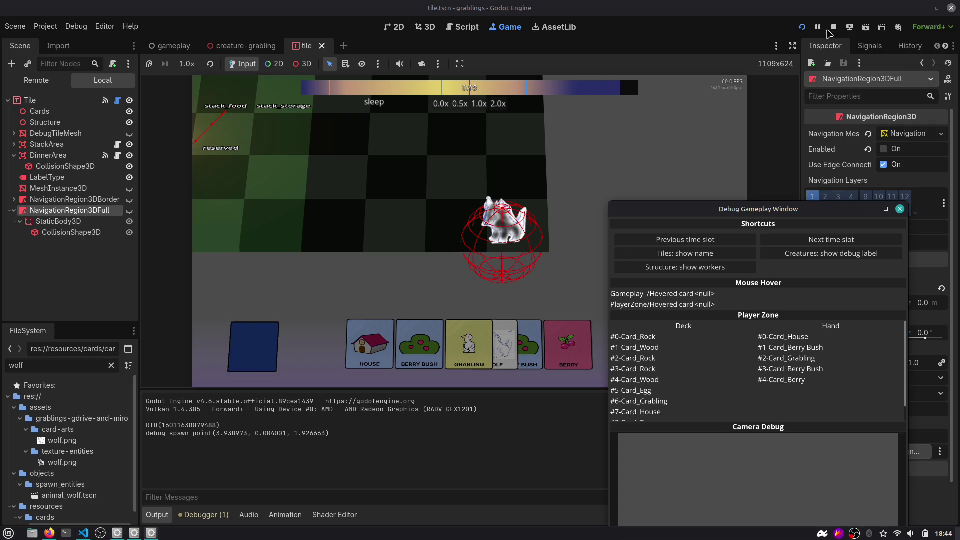
click(105, 26)
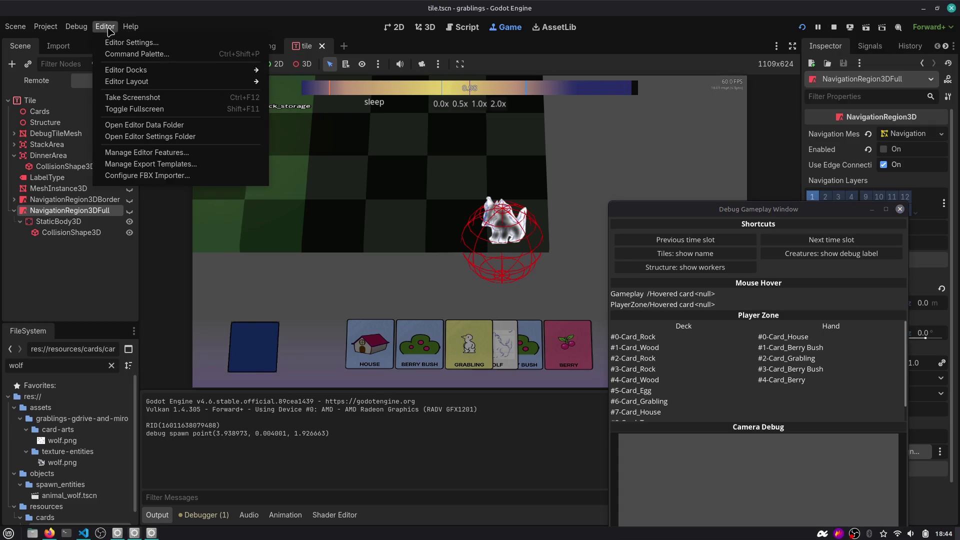
Turn on Visible Paths and avoidance debug drawing
mouse_move(76, 26)
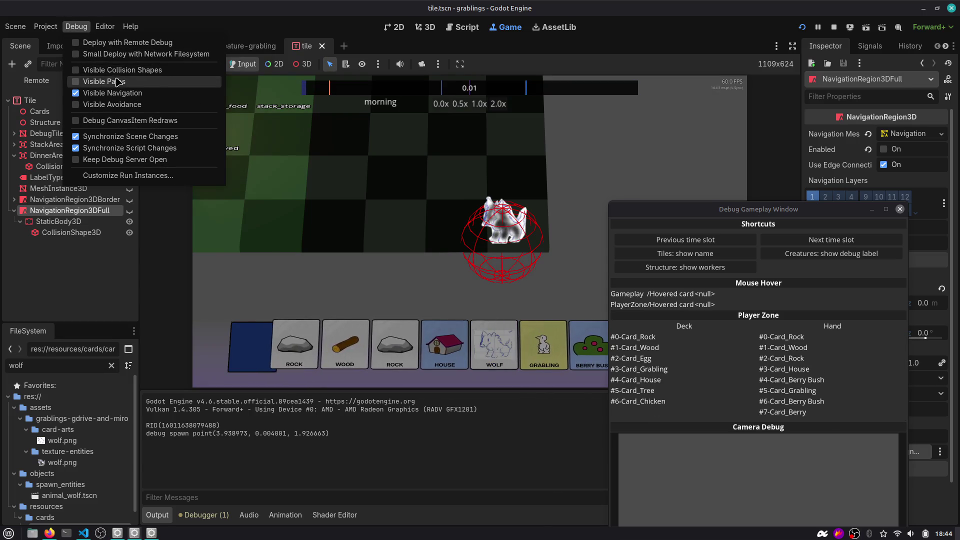
click(150, 82)
click(148, 104)
Restart the game, skip ahead to the sleep slot to spawn the wolf, and close the debug window
key(F5)
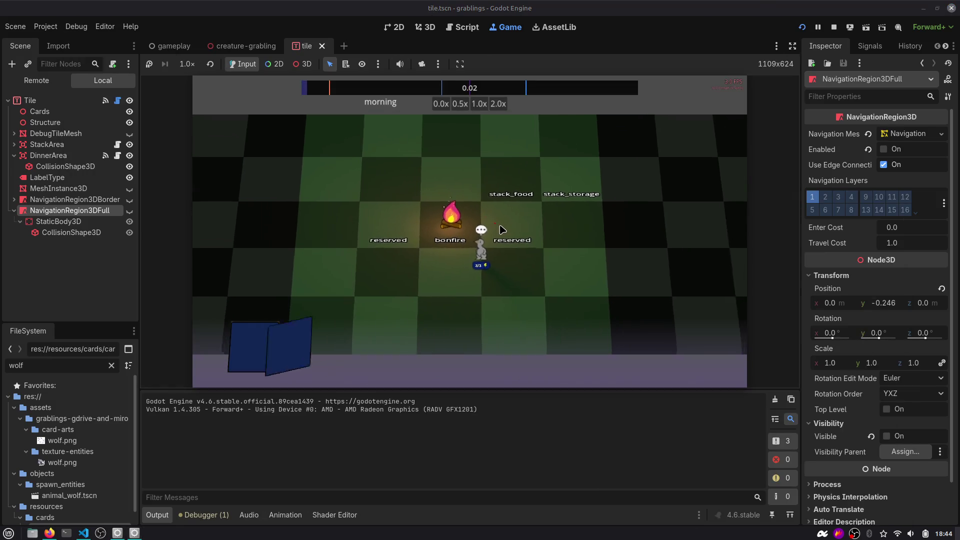
click(704, 59)
click(700, 56)
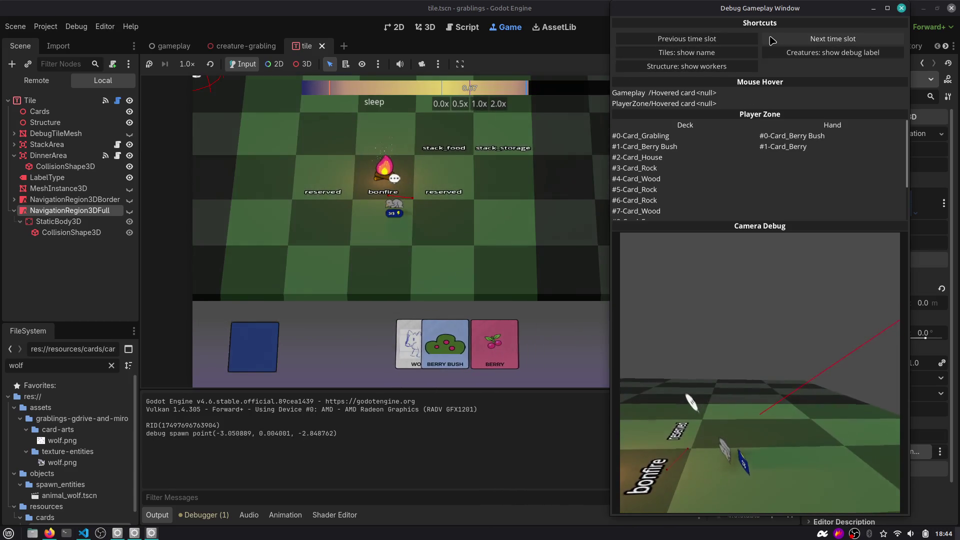
click(728, 40)
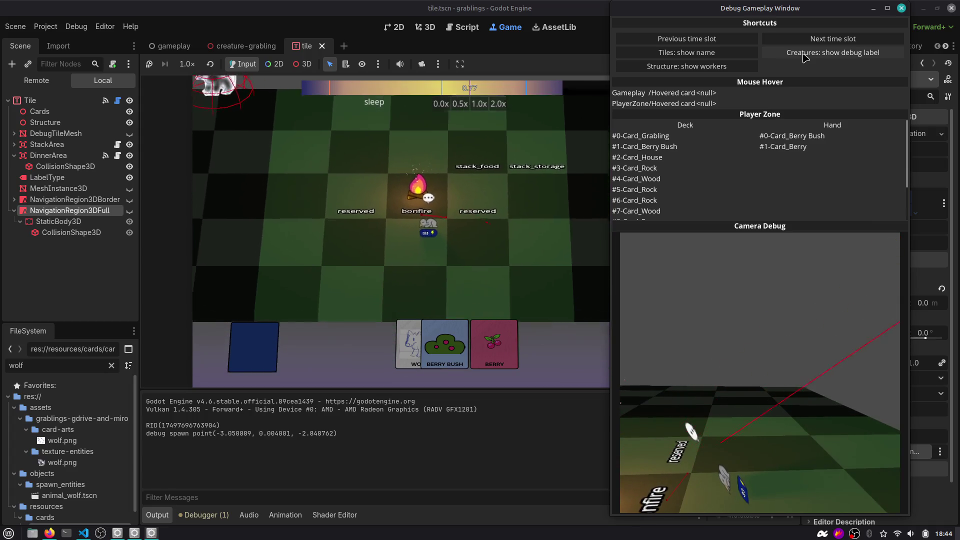
click(341, 105)
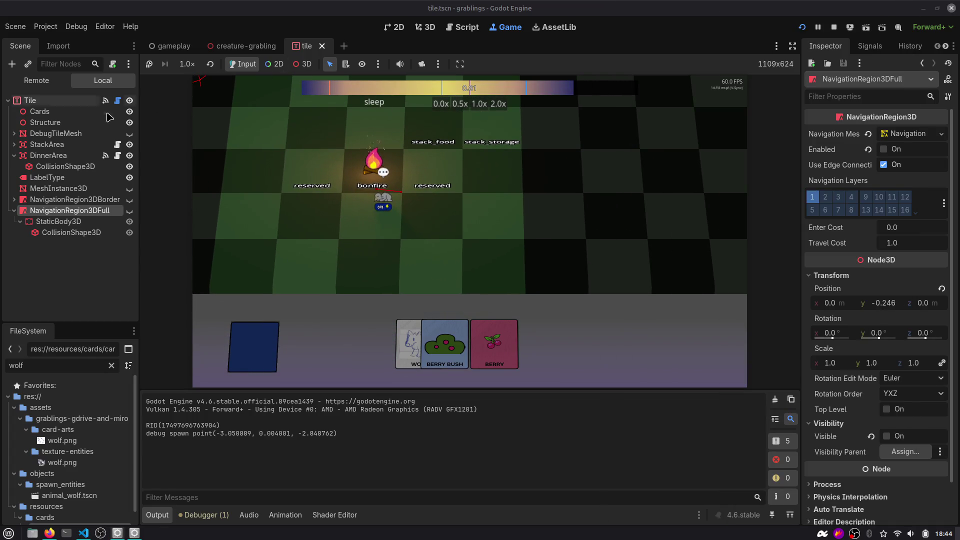
Toggle NavigationRegion3DFull's visibility in the Scene dock and rerun the game
click(130, 211)
click(131, 211)
click(131, 210)
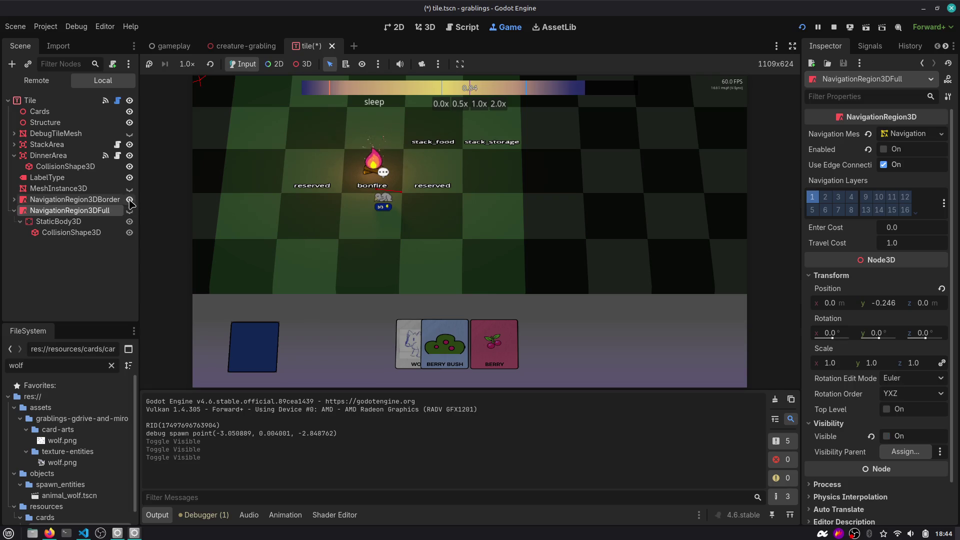
click(131, 211)
click(801, 27)
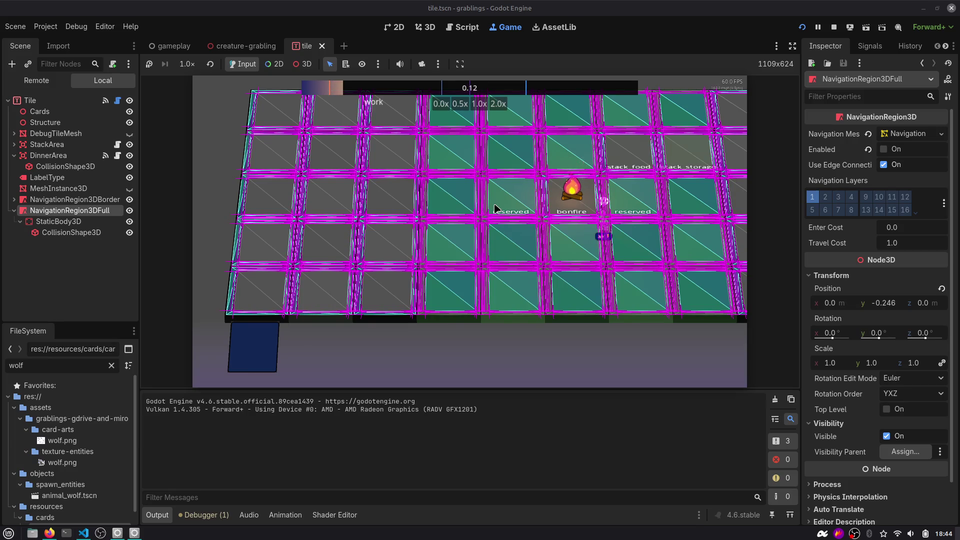
Place the House card on the upper-left tile, the Grabling beside it, and stack Wood onto Rock
key(d)
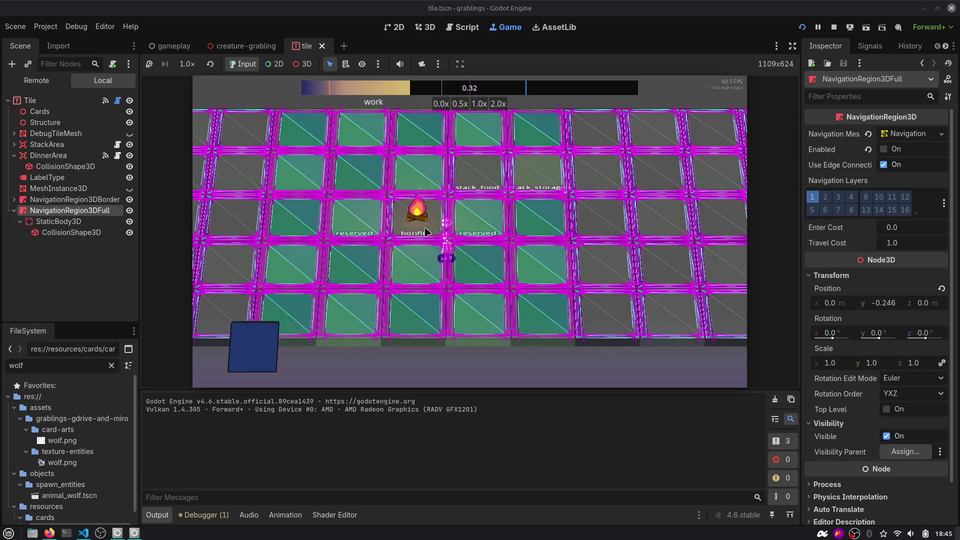
click(455, 242)
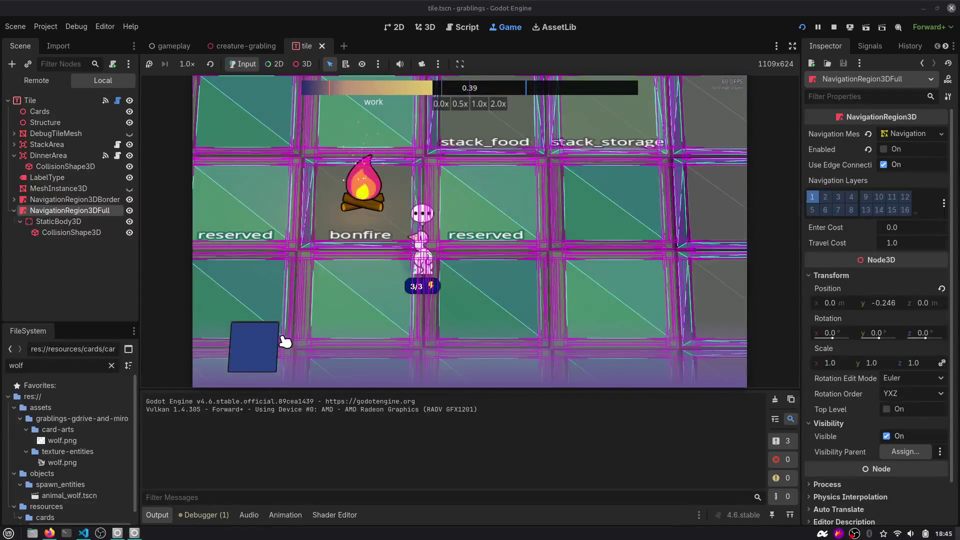
click(417, 344)
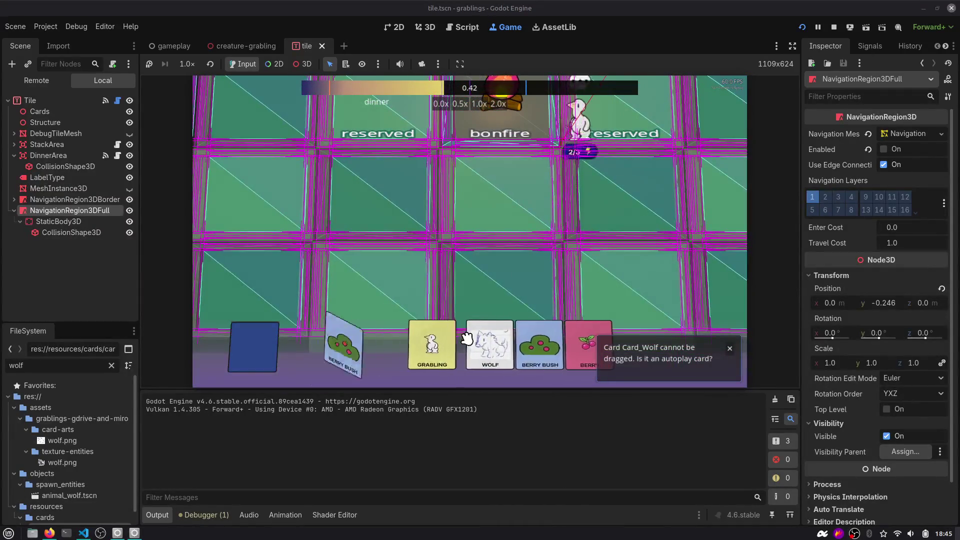
drag(345, 344, 384, 203)
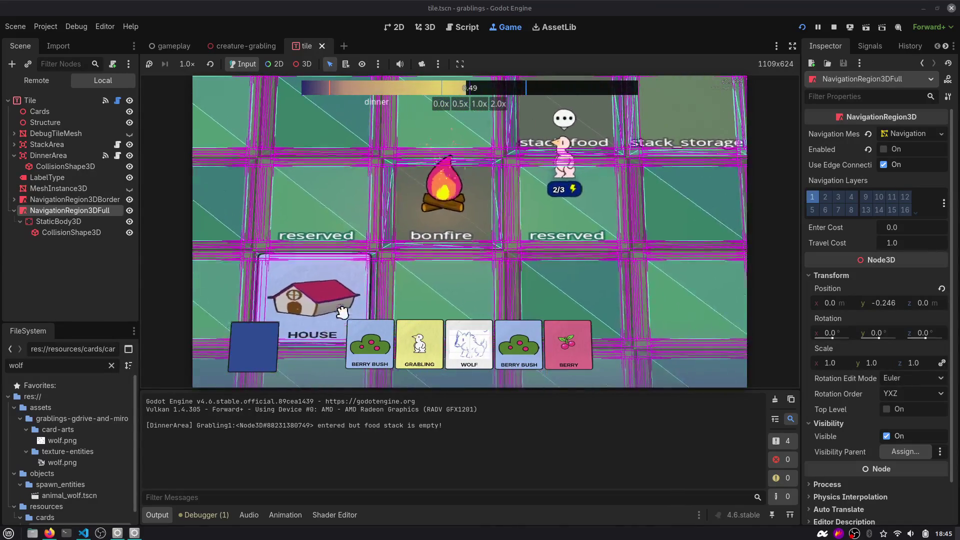
drag(419, 344, 515, 226)
click(437, 220)
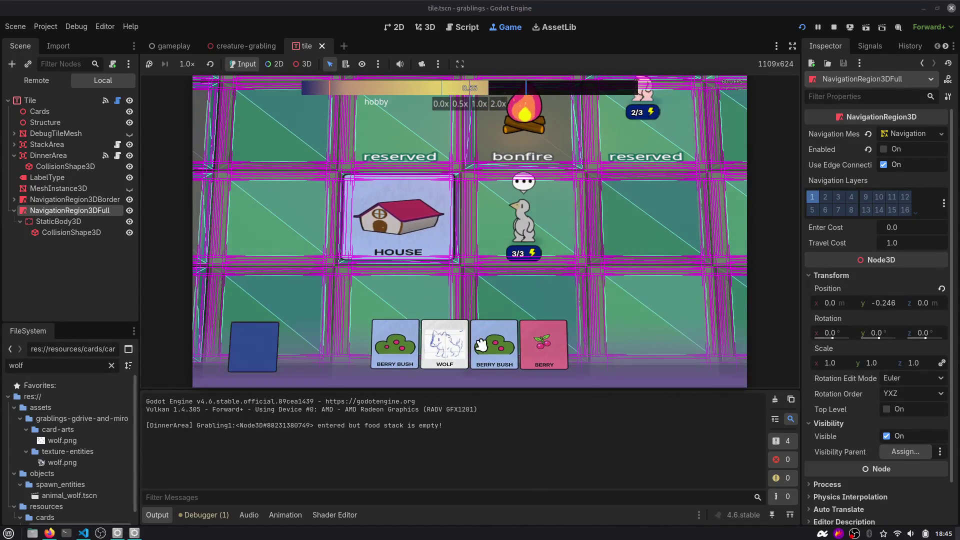
click(375, 356)
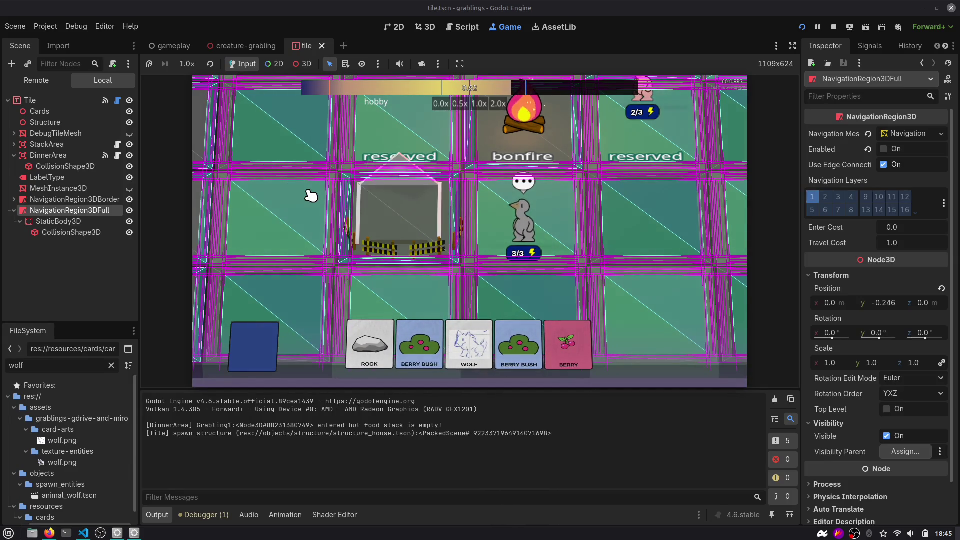
drag(521, 218, 474, 243)
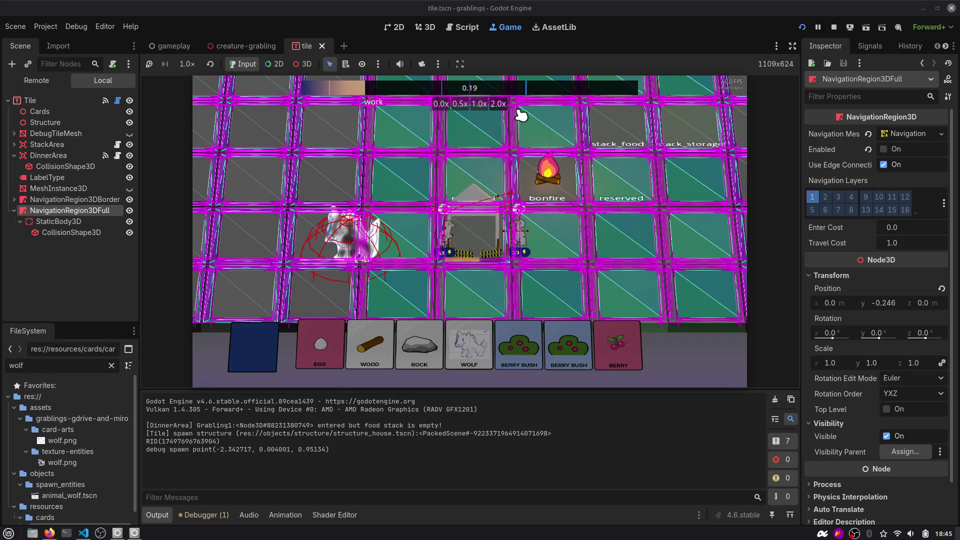
Set the game speed to 1.0x and send Grabbling1 walking to new tile destinations
click(480, 104)
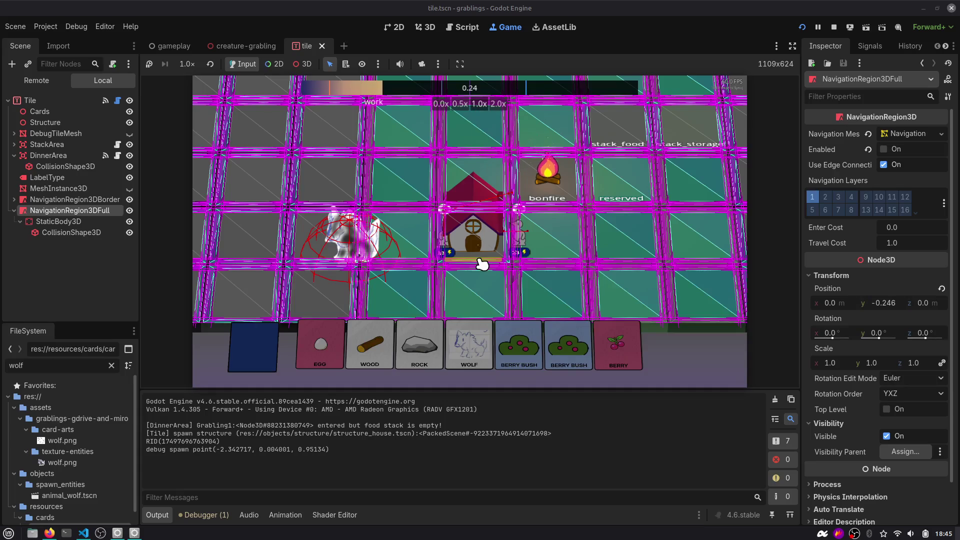
scroll(477, 259, up, 2)
scroll(482, 264, up, 3)
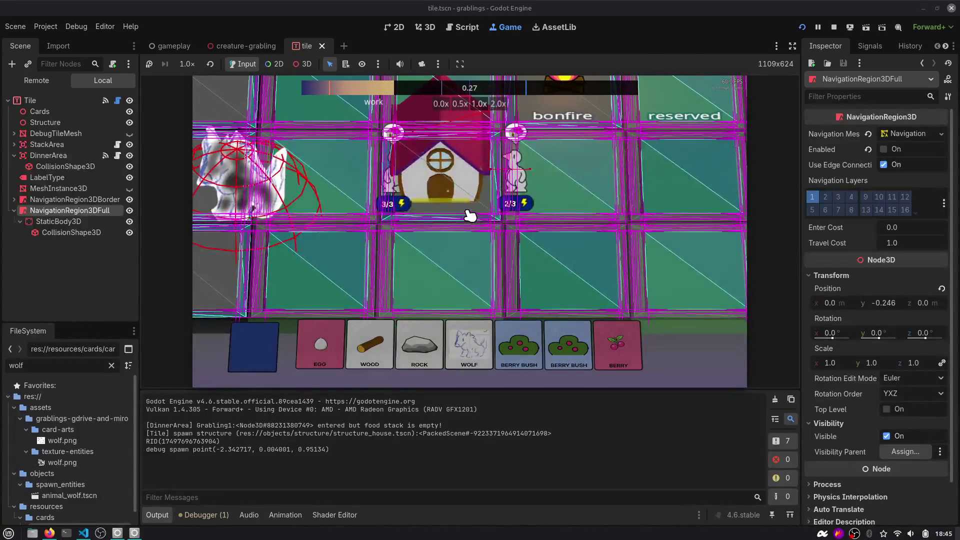
scroll(475, 215, up, 4)
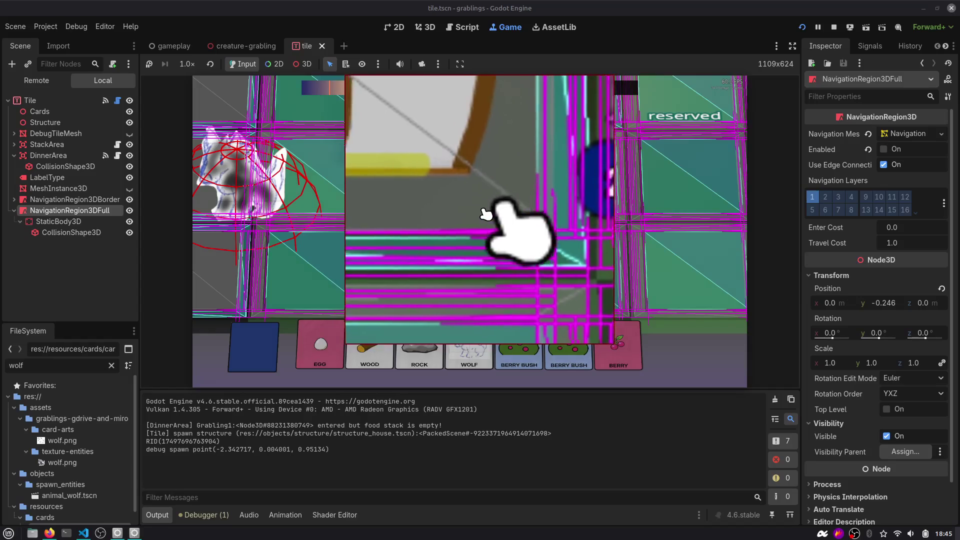
scroll(475, 214, down, 4)
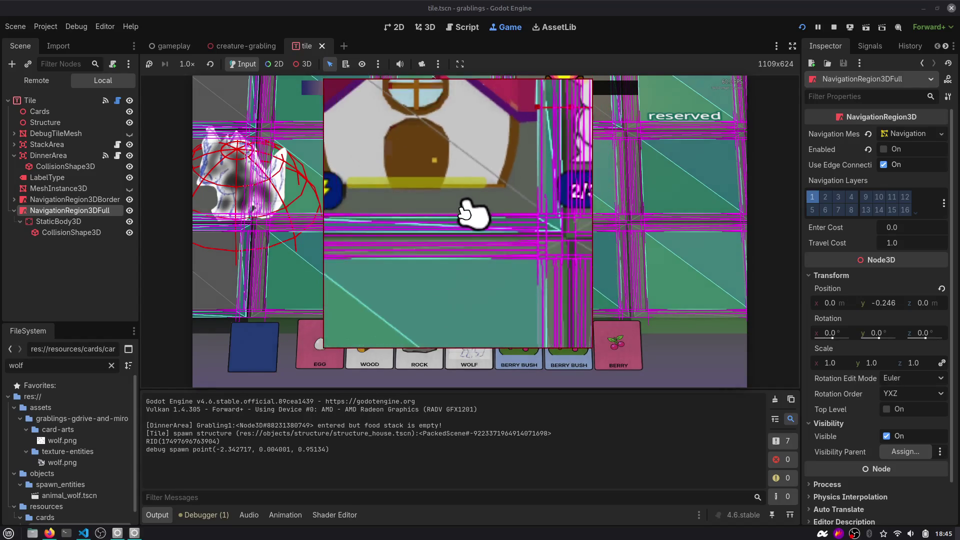
scroll(463, 264, down, 3)
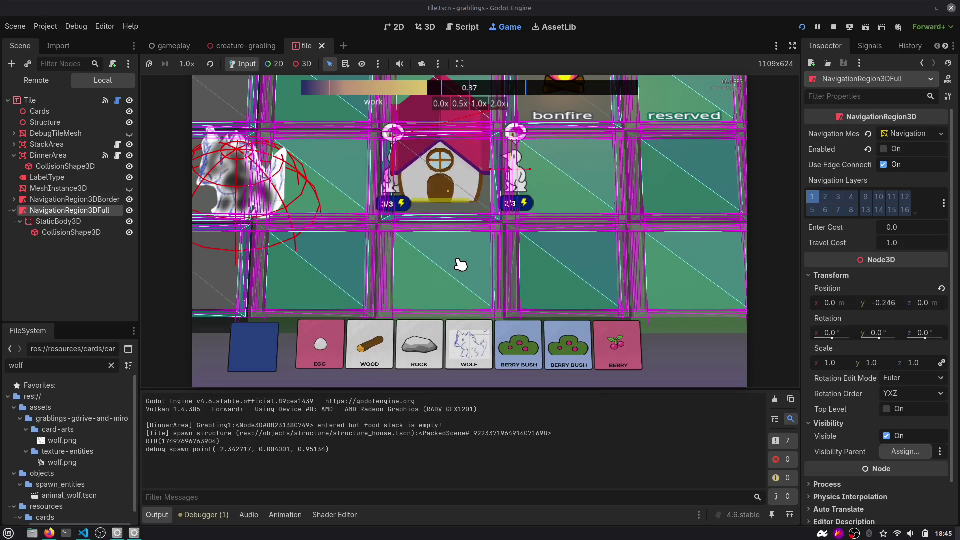
click(598, 202)
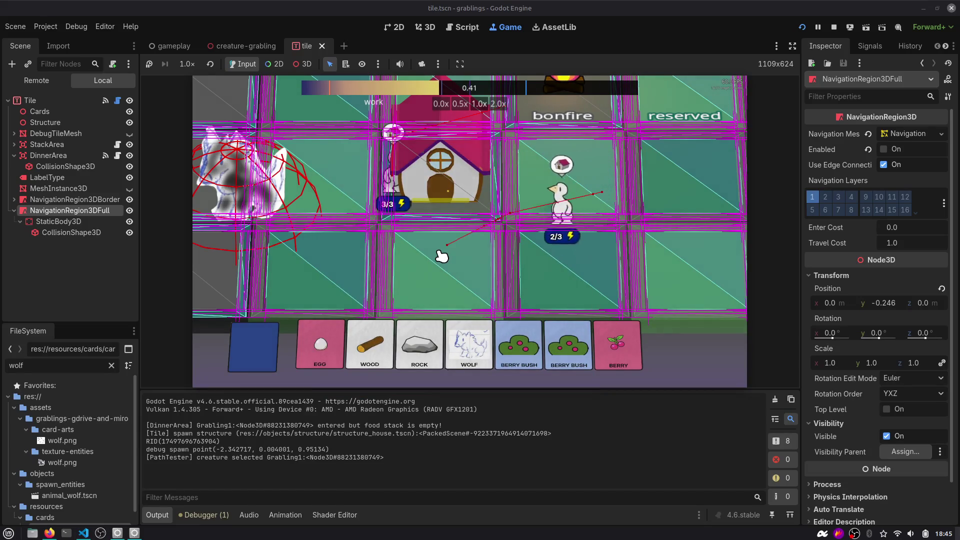
click(495, 235)
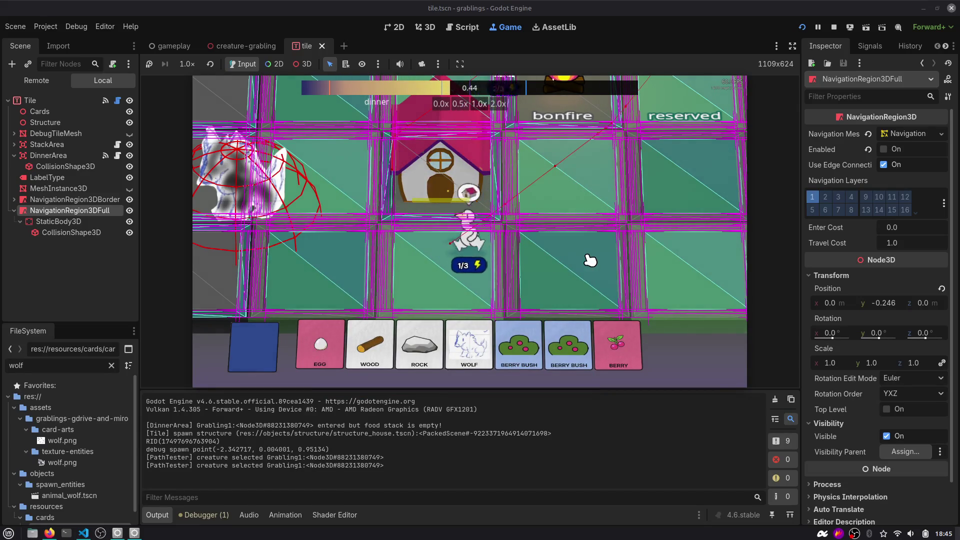
Send Grabling2 to several new destinations across the board
scroll(545, 224, down, 3)
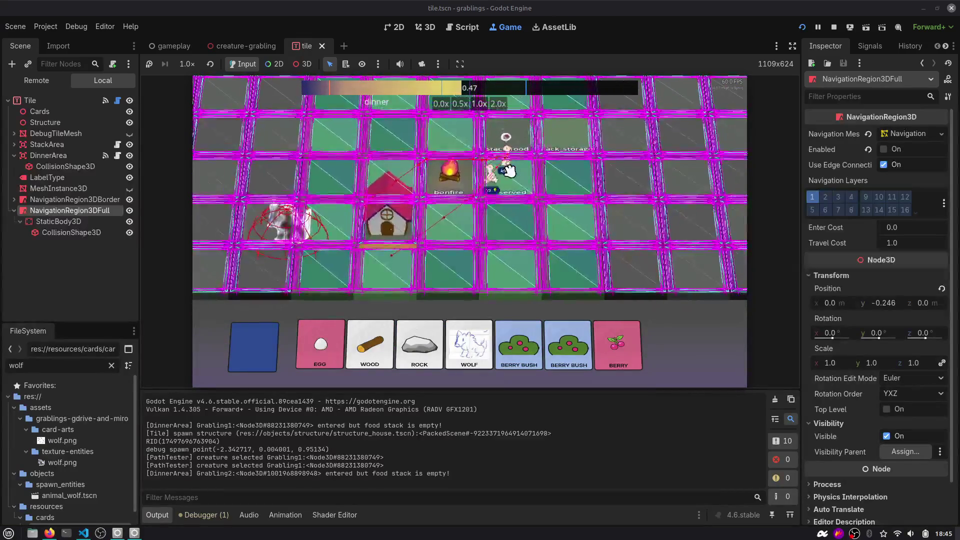
click(507, 169)
click(331, 211)
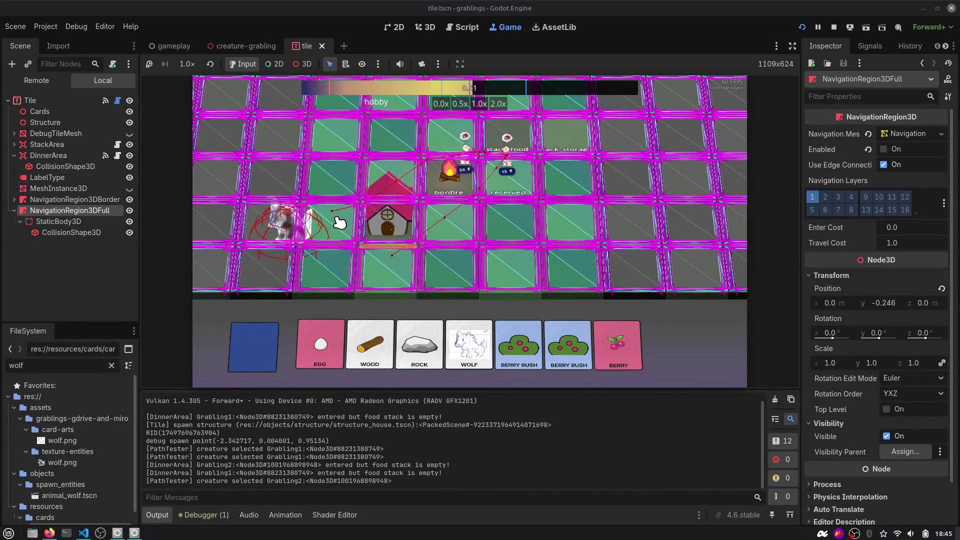
scroll(500, 240, up, 3)
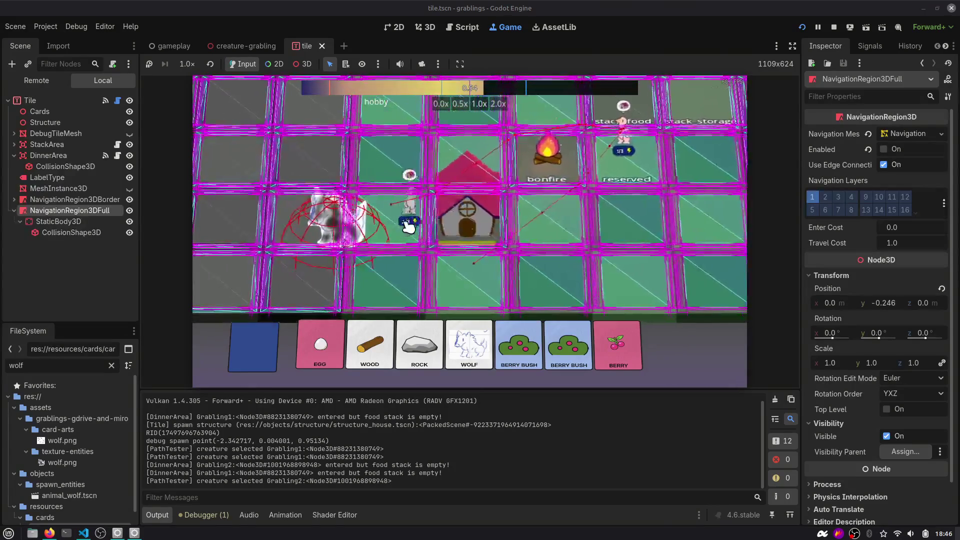
click(536, 252)
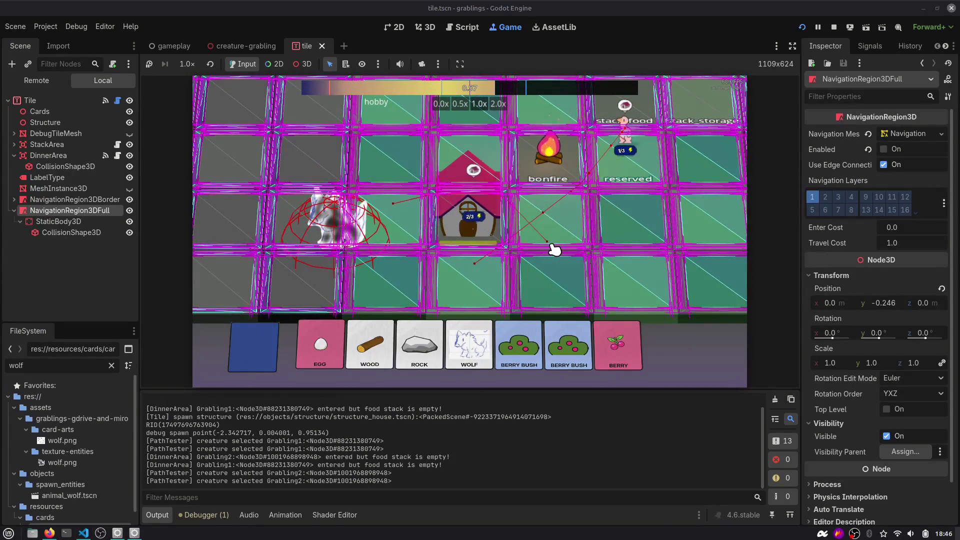
click(549, 258)
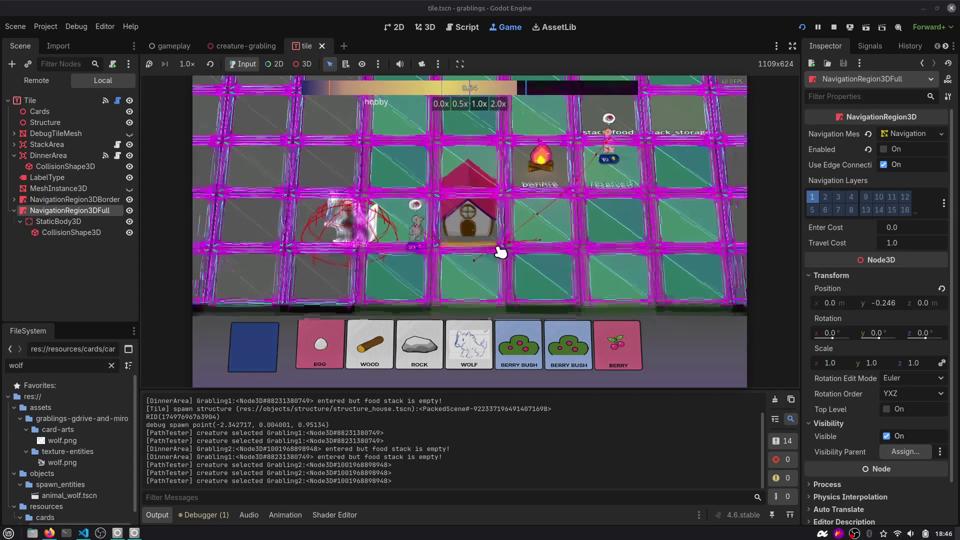
Zoom in on the tiles, select a grid tile, and open its tile.gd script
scroll(419, 237, up, 2)
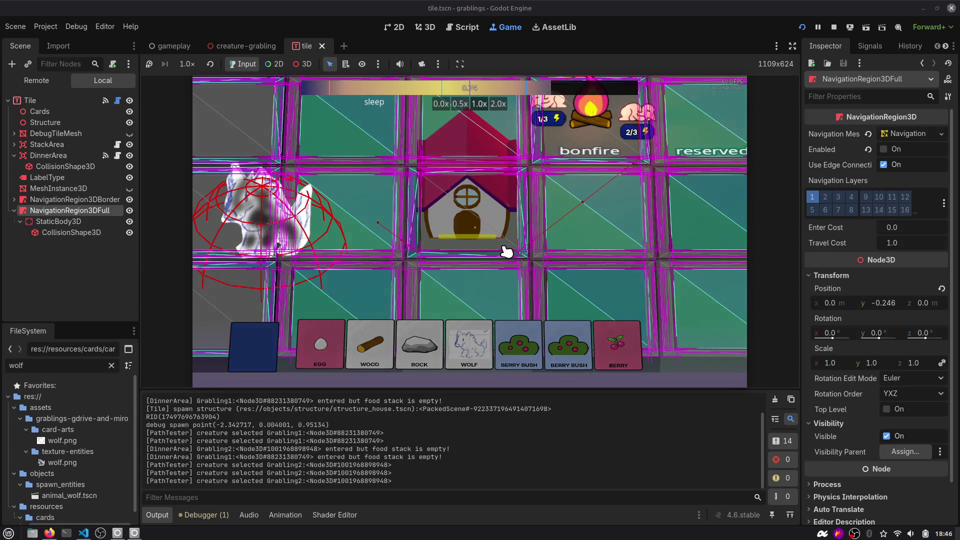
scroll(420, 242, down, 3)
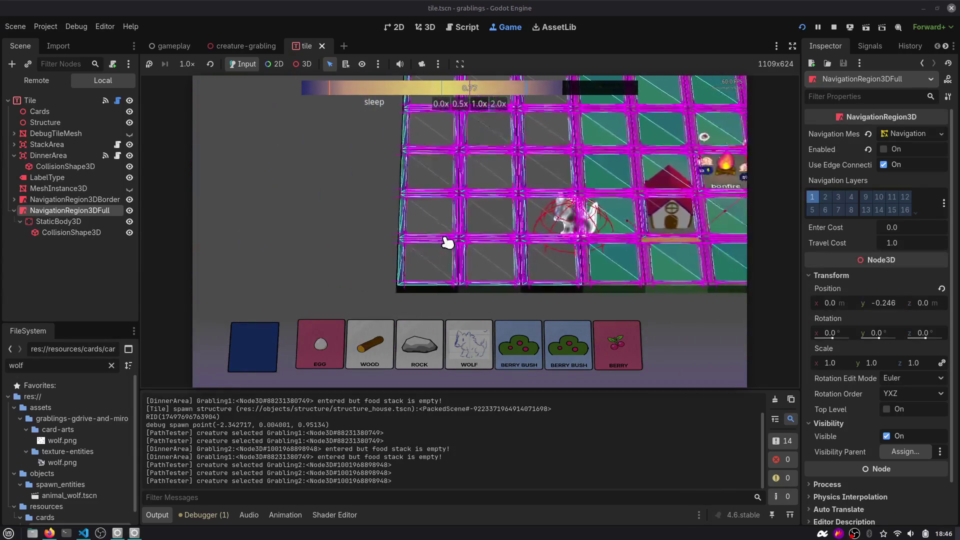
scroll(435, 166, up, 3)
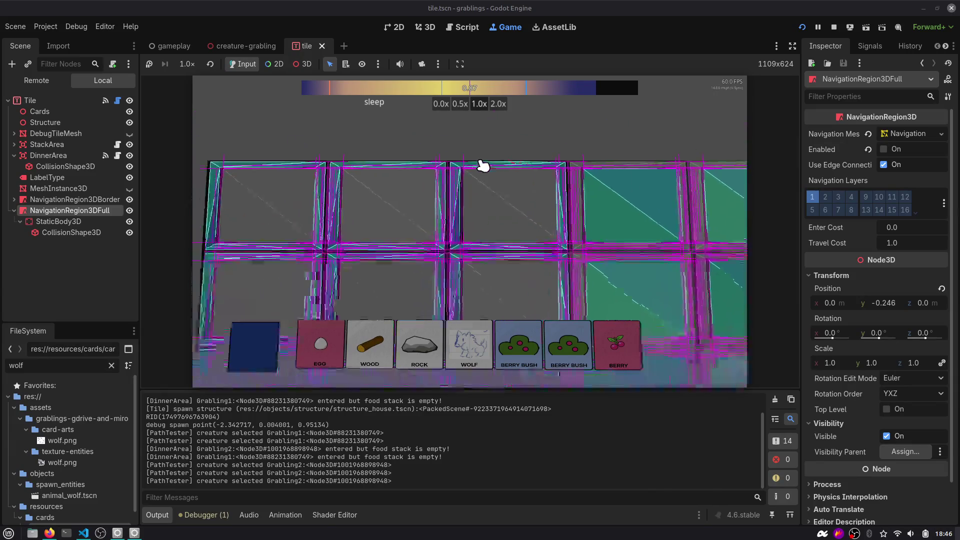
click(421, 210)
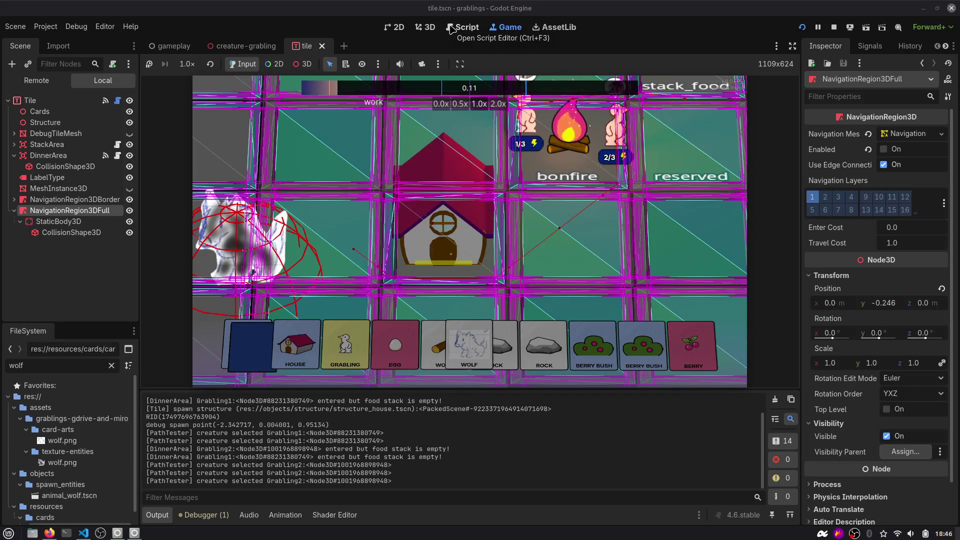
click(117, 101)
Scroll down through tile.gd and select the build_material_is_needed function name
scroll(547, 138, up, 20)
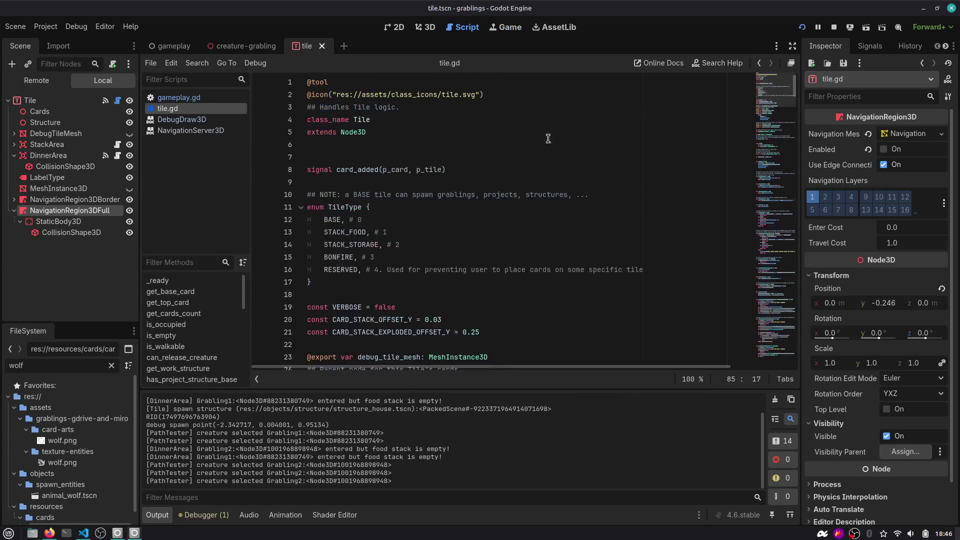
scroll(398, 158, down, 2)
scroll(333, 171, down, 6)
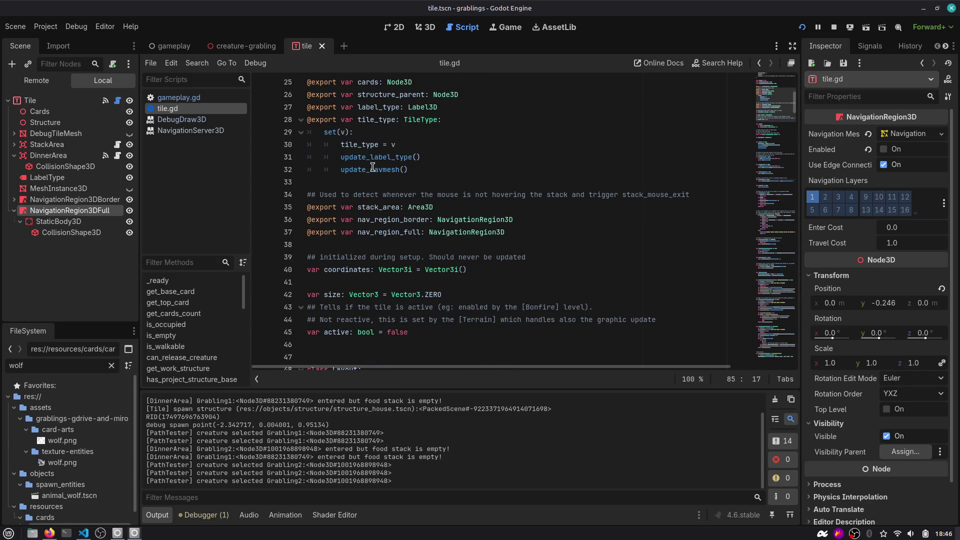
scroll(372, 166, down, 4)
scroll(366, 181, down, 2)
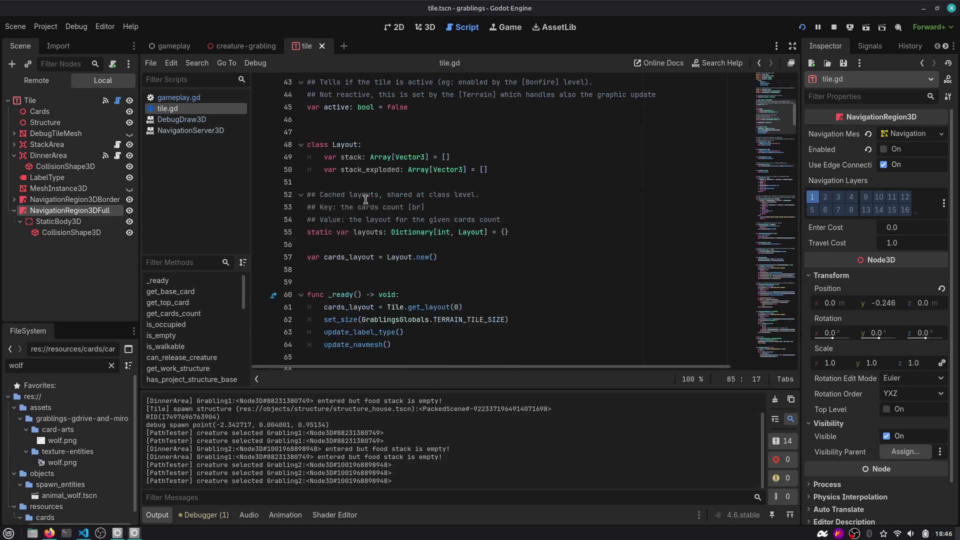
scroll(386, 229, down, 7)
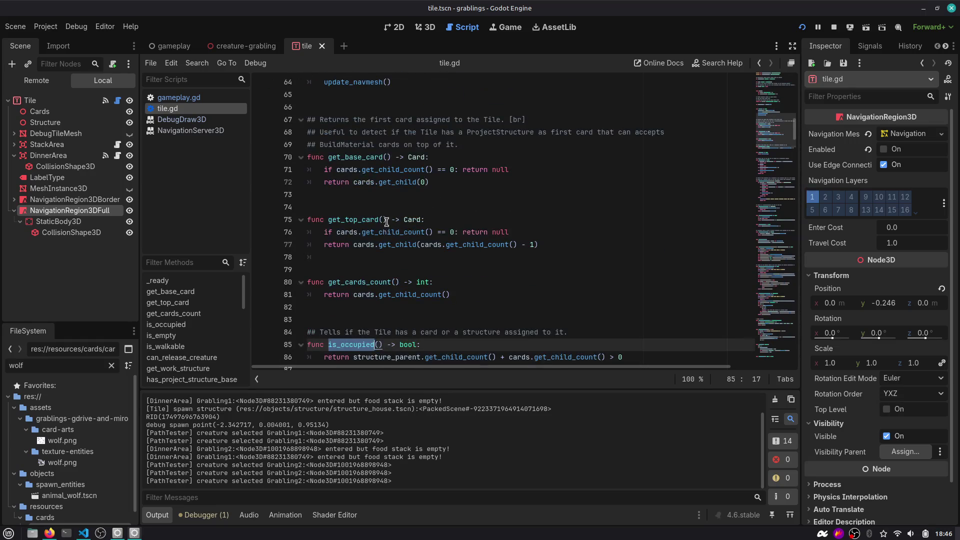
scroll(387, 215, down, 3)
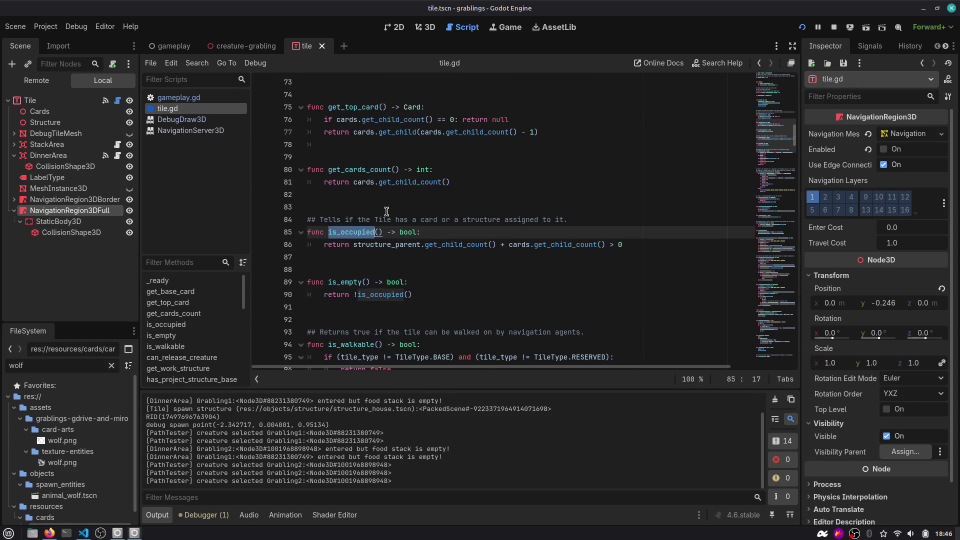
scroll(387, 210, down, 7)
scroll(387, 208, down, 11)
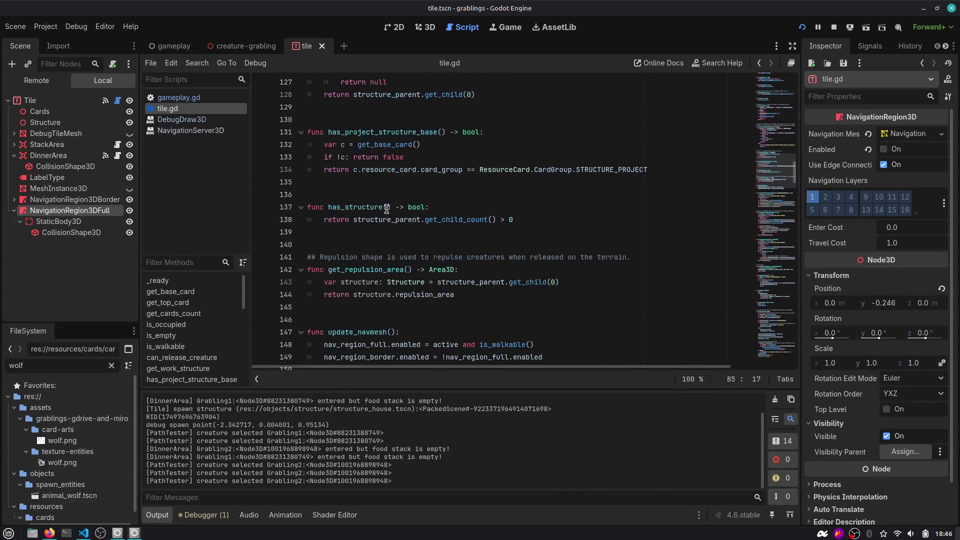
scroll(387, 209, down, 5)
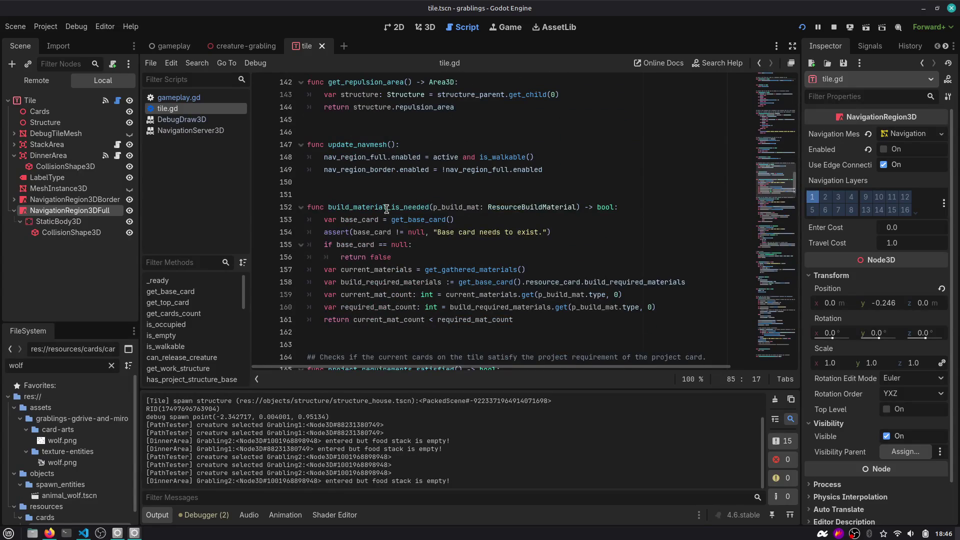
double_click(386, 207)
scroll(386, 209, down, 3)
Jump to the set_active function using Go to Function
click(383, 197)
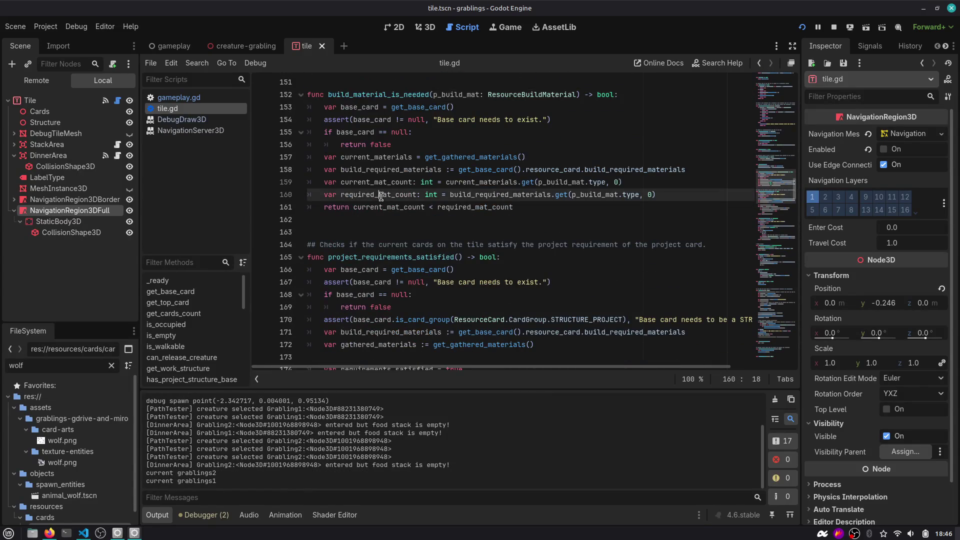
key(ctrl+alt+f)
text(set_a)
key(Return)
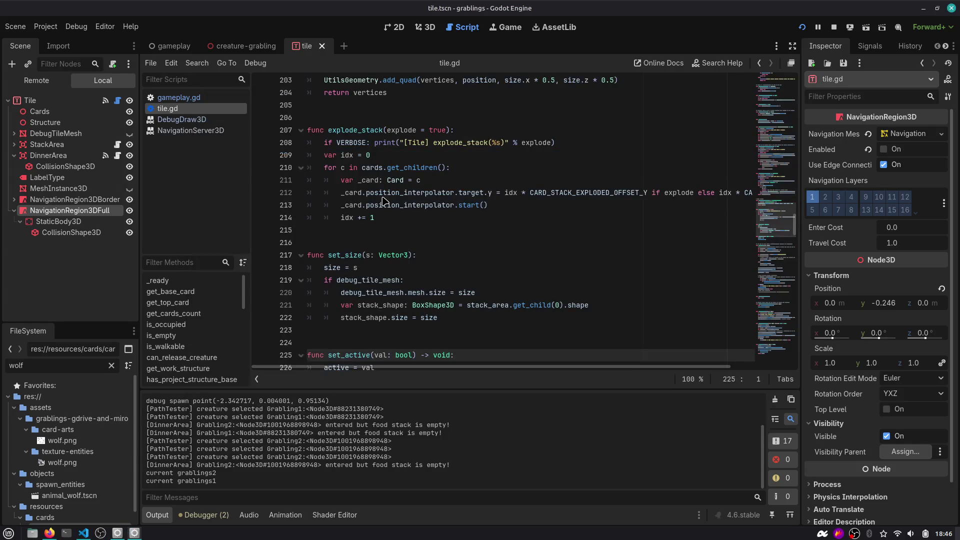
Follow set_active's update_navmesh call on line 227 to its definition
double_click(347, 268)
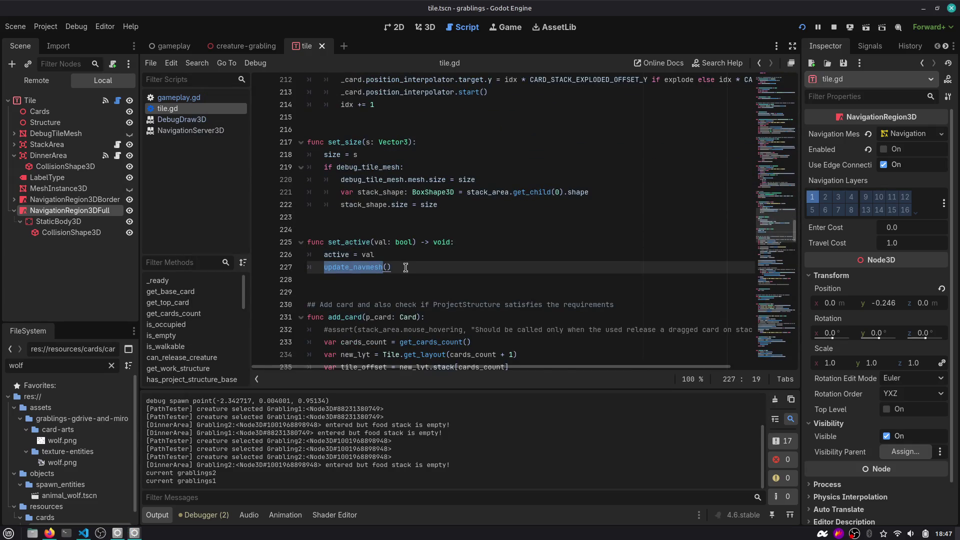
click(362, 242)
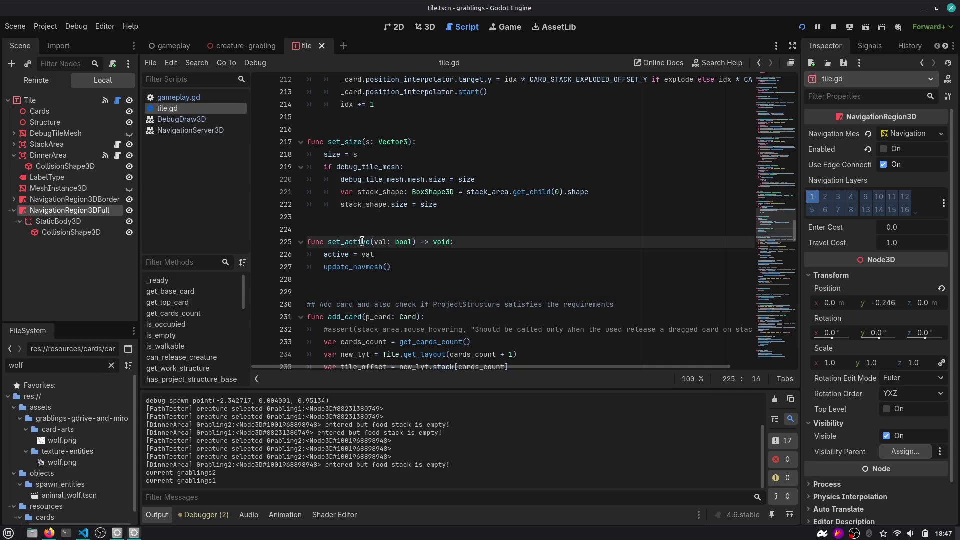
click(362, 268)
ctrl+click(362, 268)
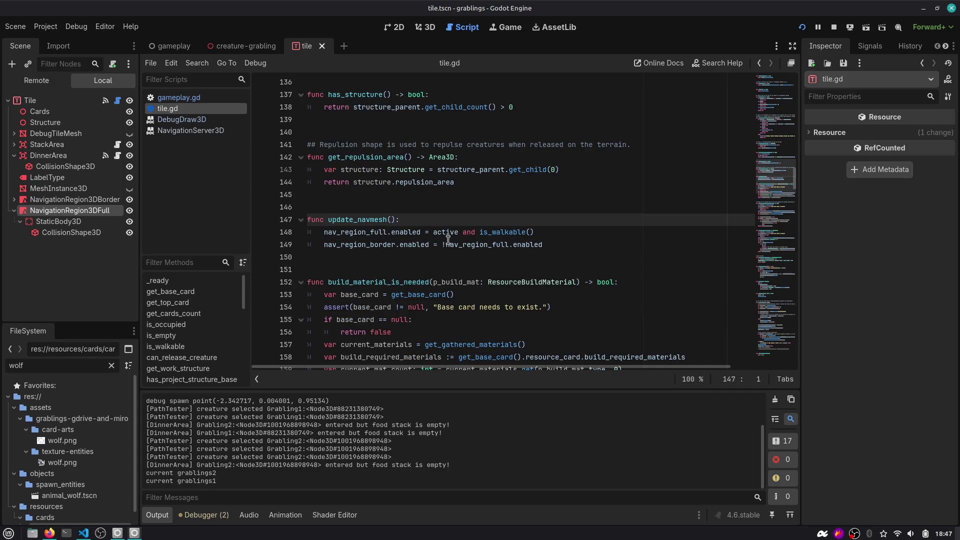
View the navigation region's enabled property documentation, then switch to gameplay.gd
double_click(363, 234)
click(391, 234)
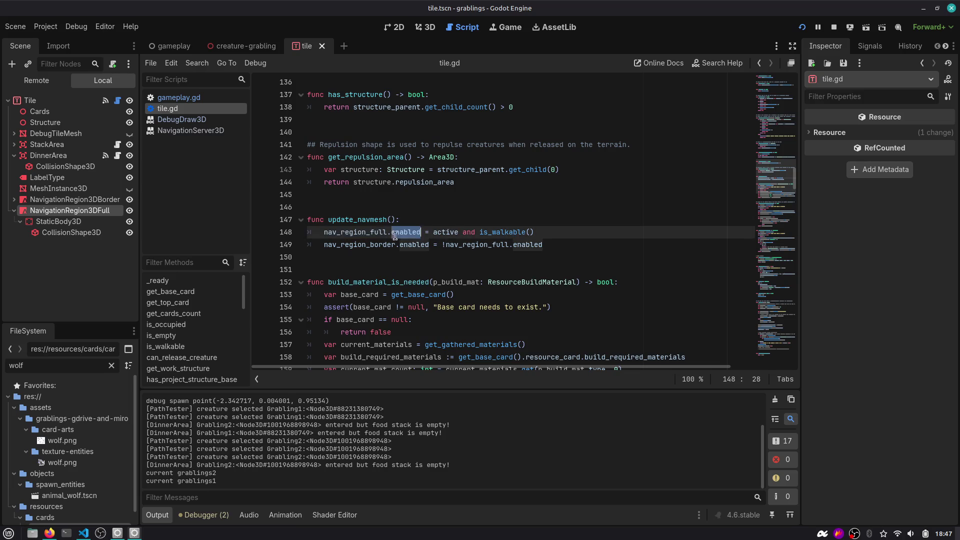
double_click(418, 244)
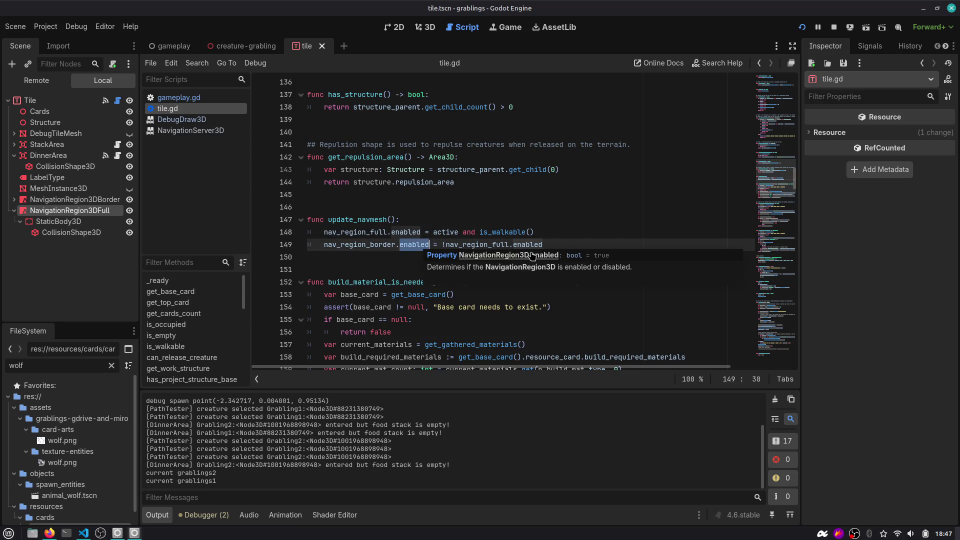
click(385, 244)
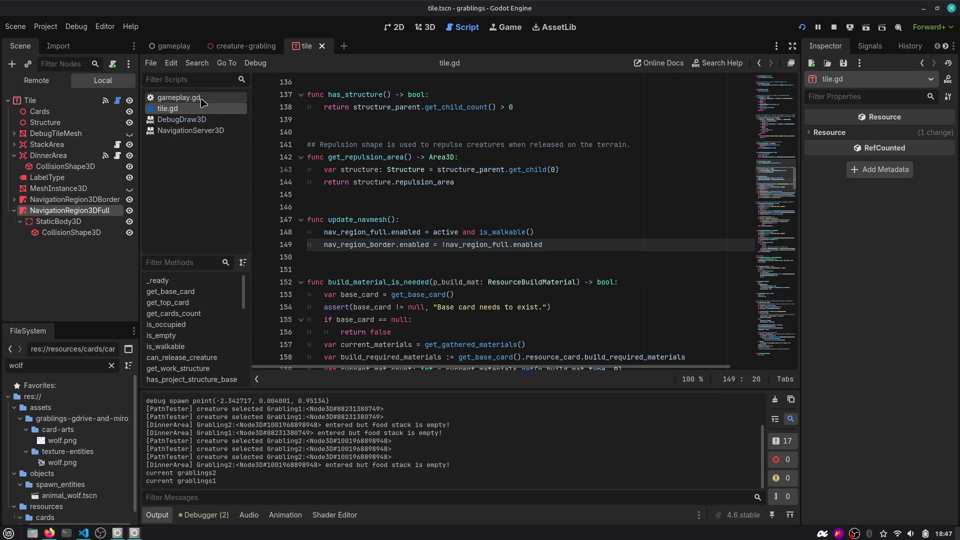
click(170, 97)
Open the NavigationServer3D help entry for map_get_random_point from gameplay.gd
scroll(517, 198, down, 3)
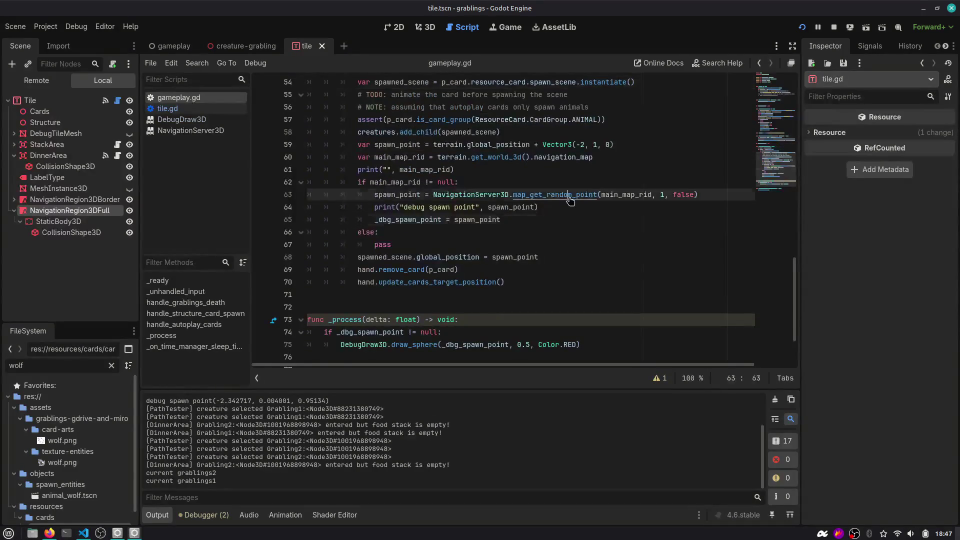
ctrl+click(572, 200)
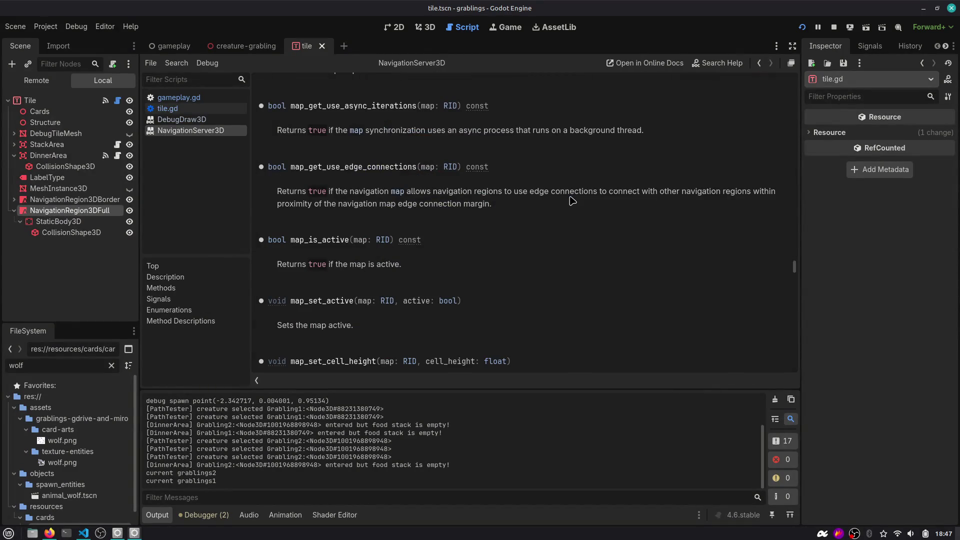
scroll(486, 192, up, 3)
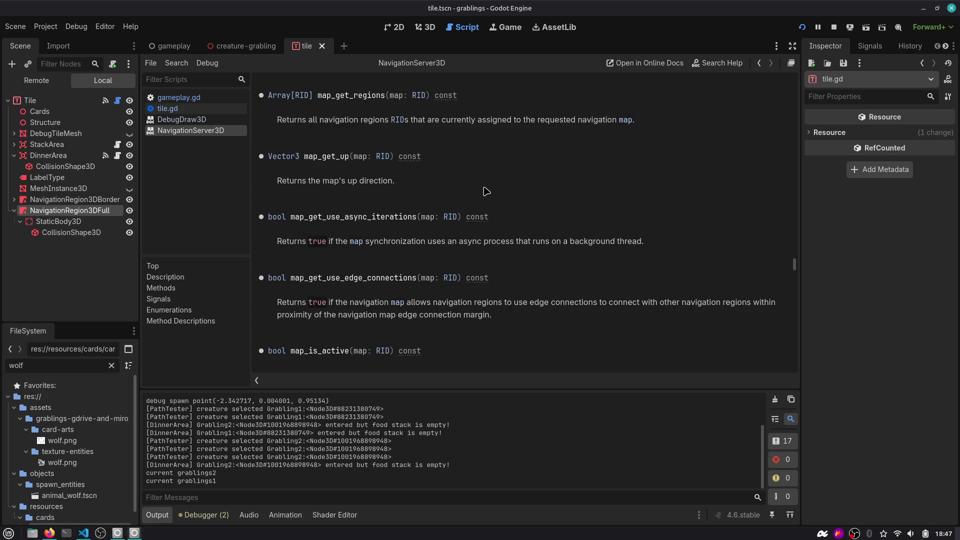
click(759, 62)
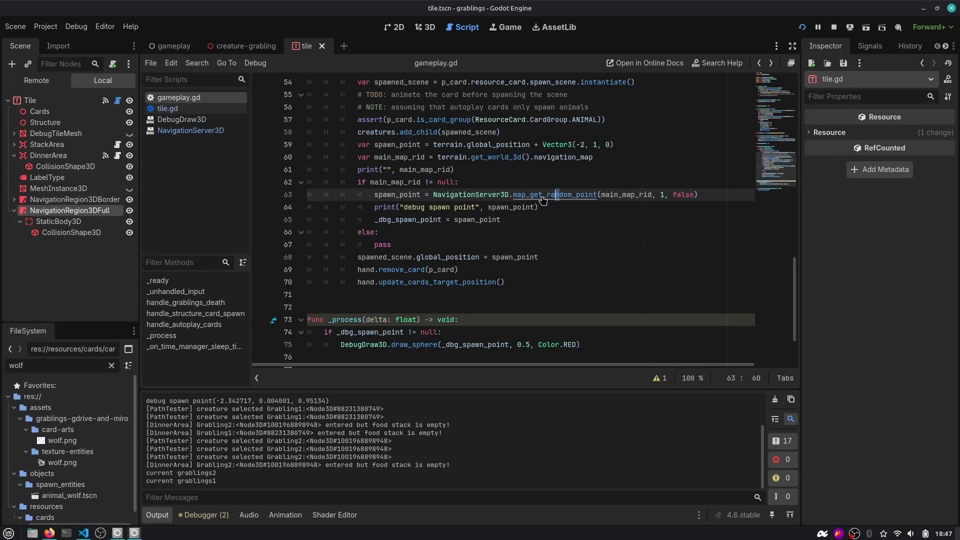
ctrl+click(542, 200)
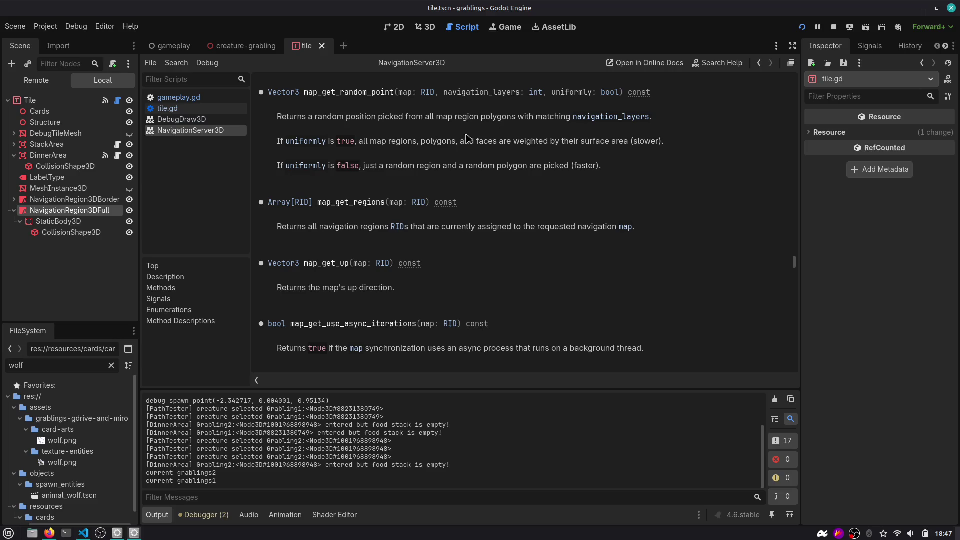
Highlight map_get_random_point's uniform-sampling description, then the map_get_regions description
drag(383, 144, 638, 143)
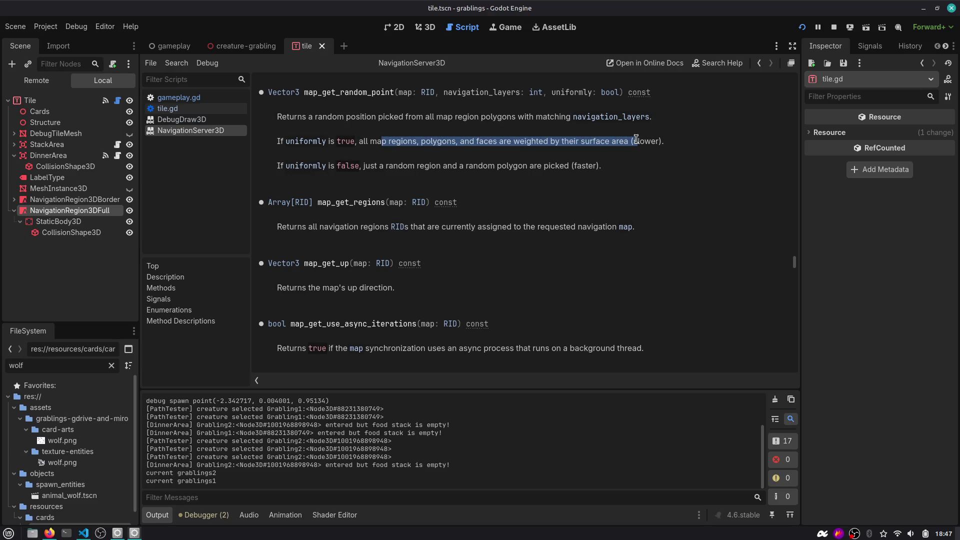
click(536, 128)
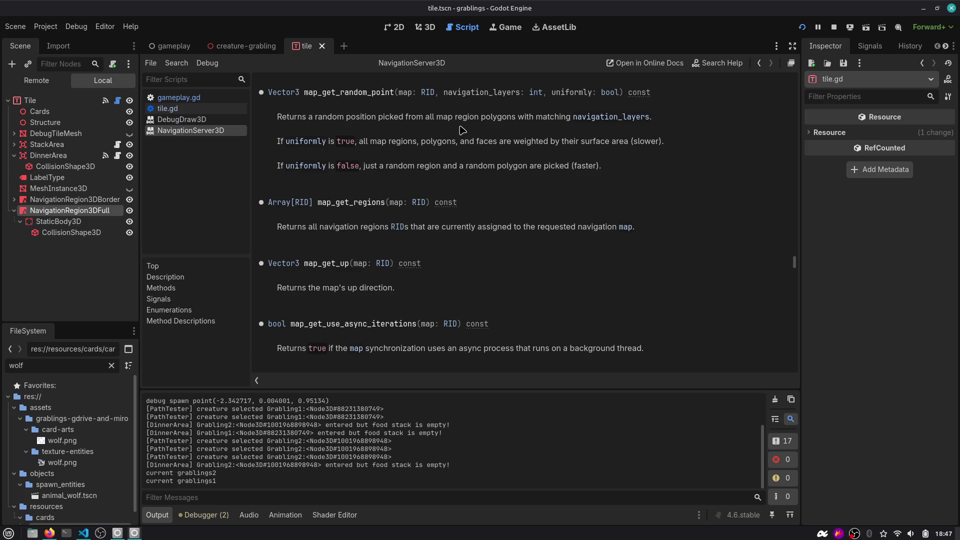
mouse_move(425, 118)
mouse_down()
mouse_move(590, 120)
mouse_move(657, 145)
mouse_move(632, 176)
mouse_up()
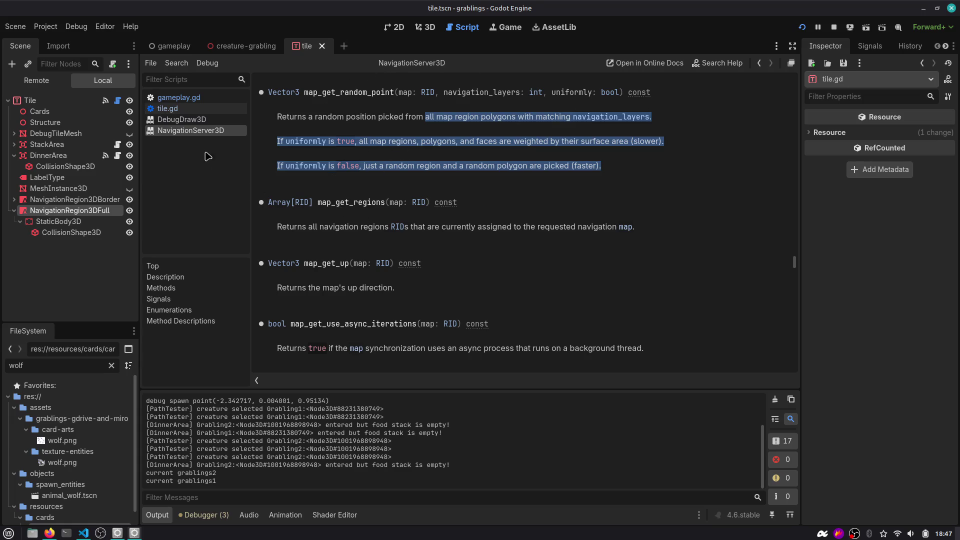
click(344, 205)
double_click(343, 204)
drag(344, 228, 516, 233)
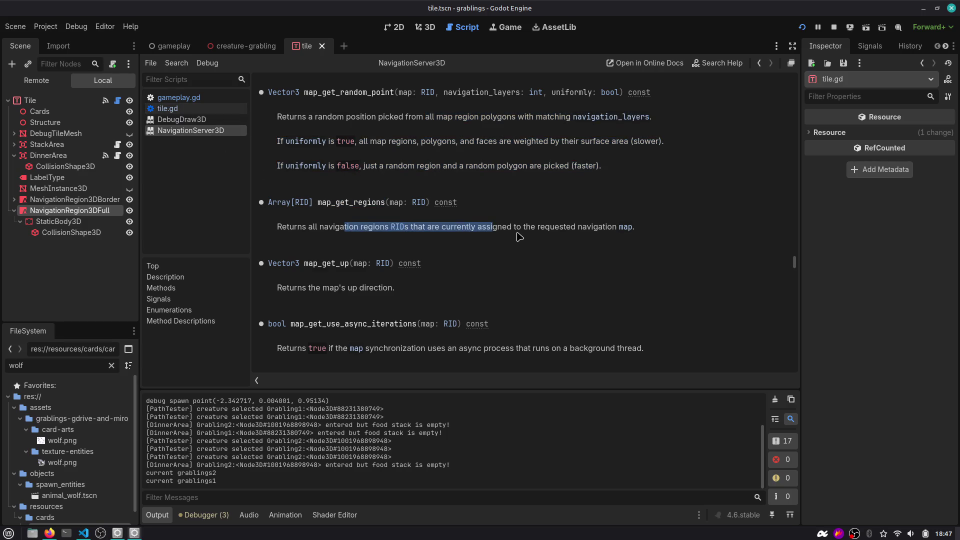
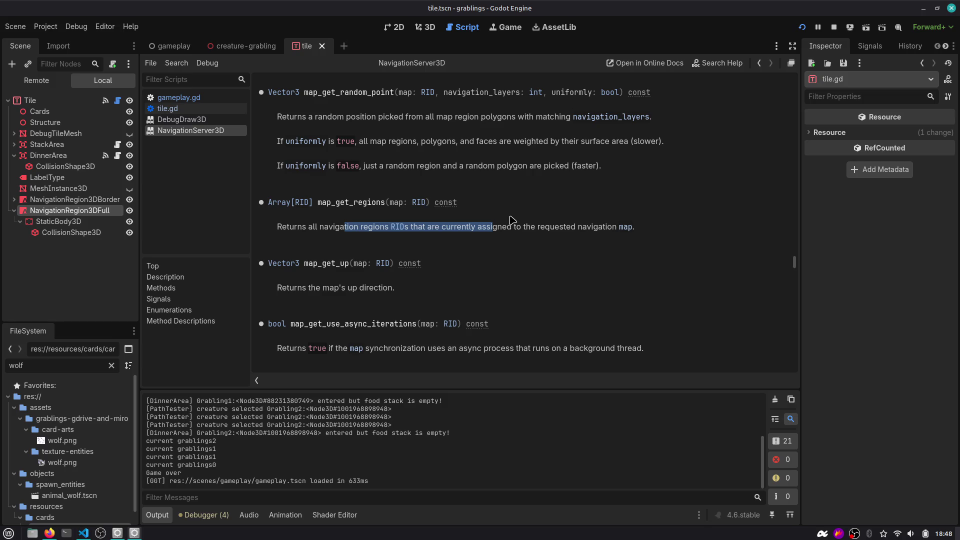
Select the map_get_regions method name in the NavigationServer3D reference
double_click(368, 204)
click(352, 204)
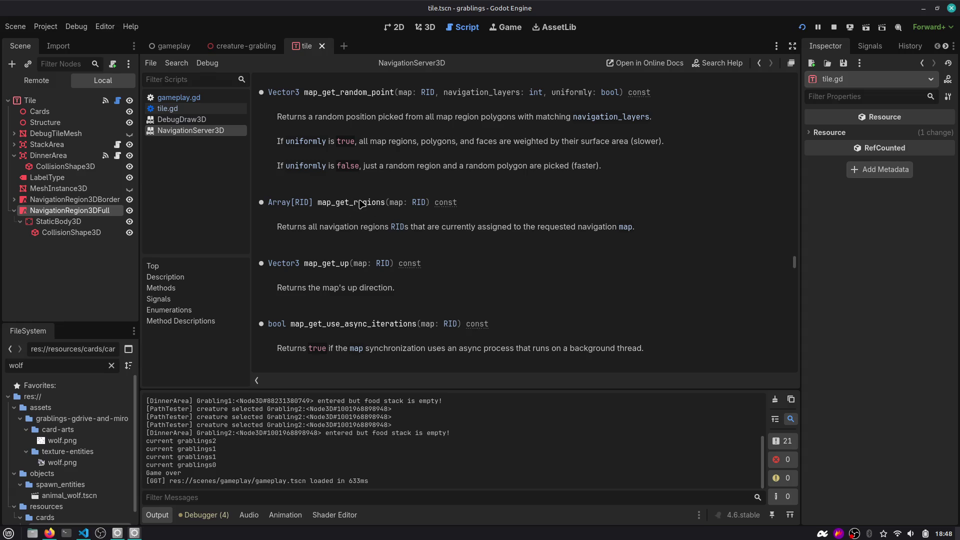
double_click(360, 202)
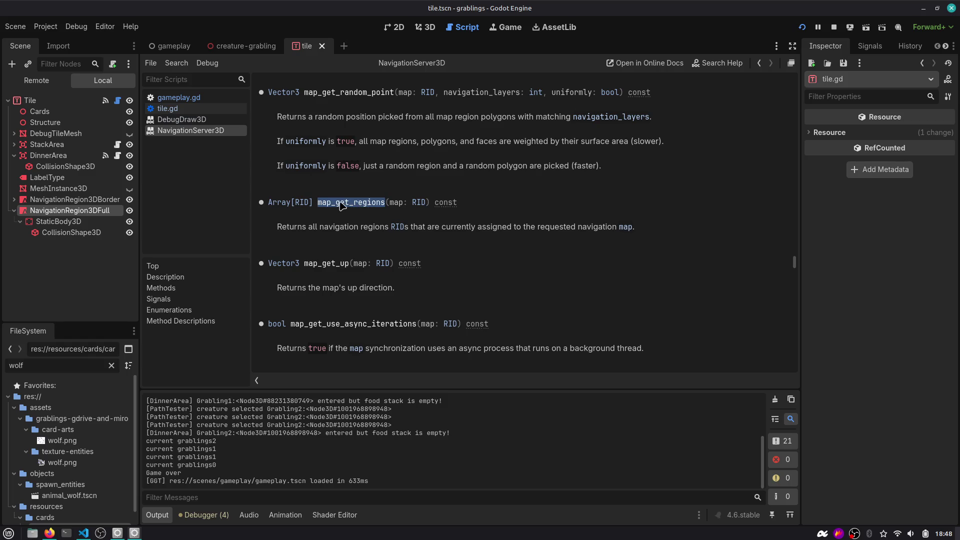
Find 'get_region' on the page to reach map_get_regions, then start a 'region_idrid' search
click(390, 222)
key(ctrl+f)
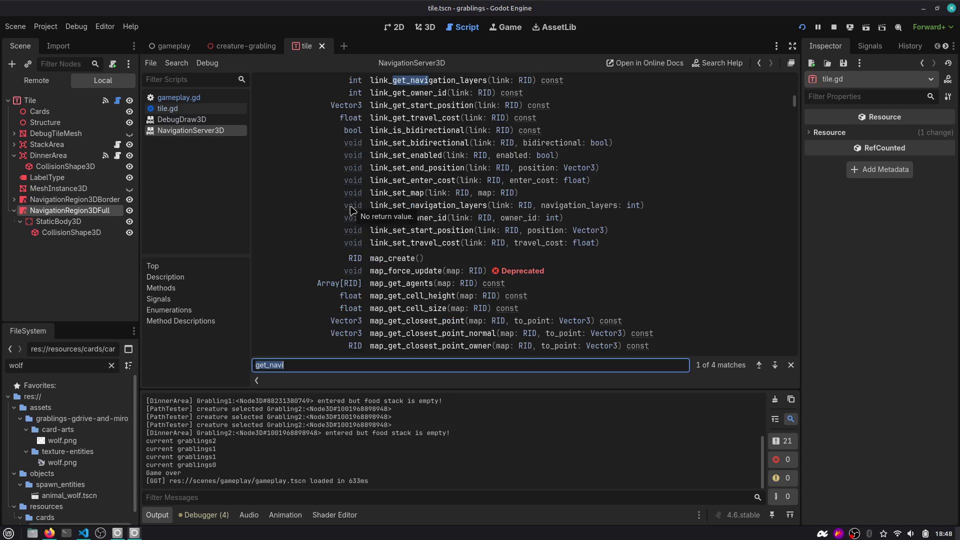
text(get_retio)
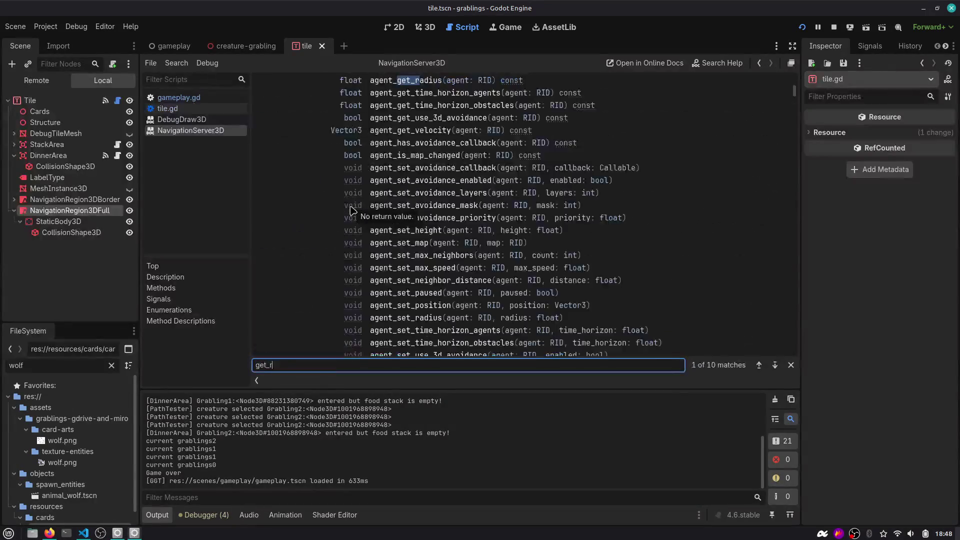
key(BackSpace)
key(BackSpace)
key(BackSpace)
text(gion)
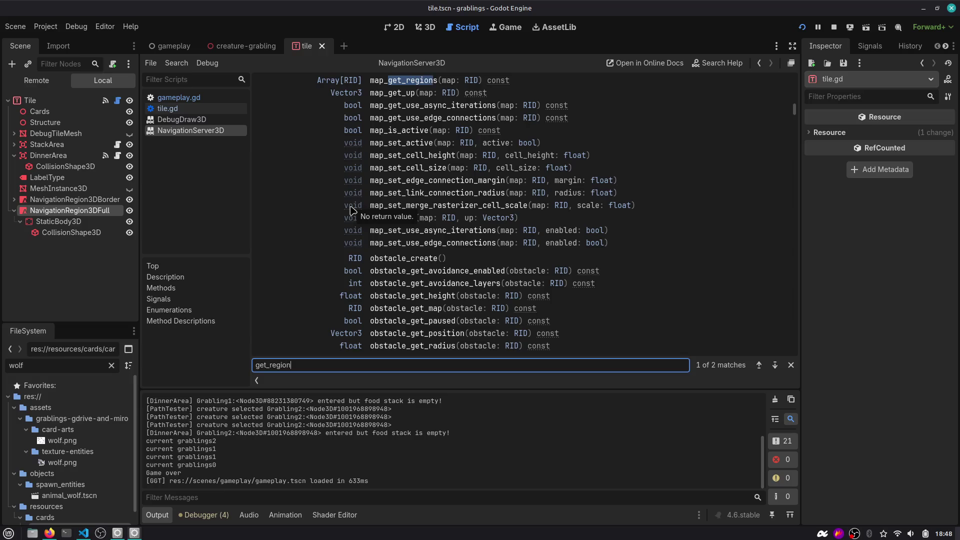
key(Return)
key(Return)
key(Return)
key(Return)
scroll(355, 126, up, 1)
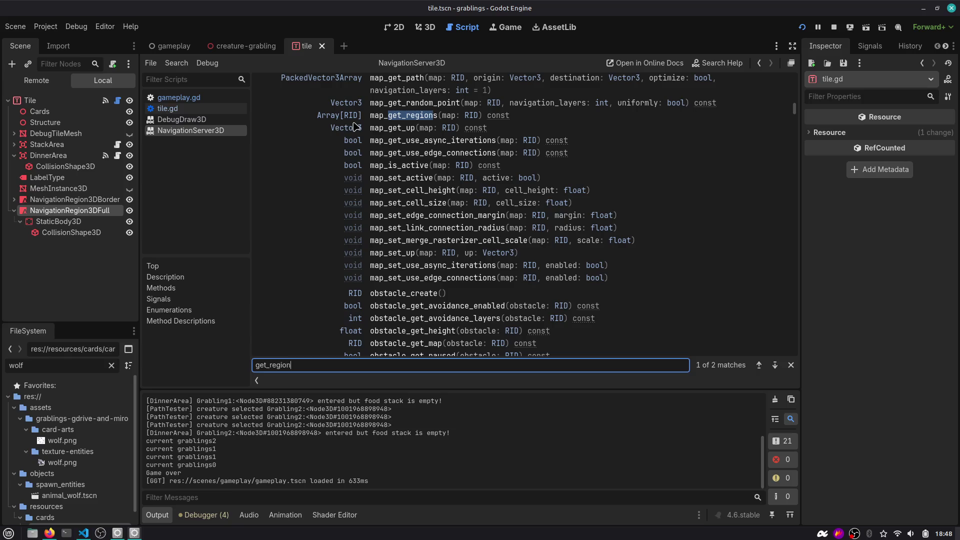
key(ctrl+f)
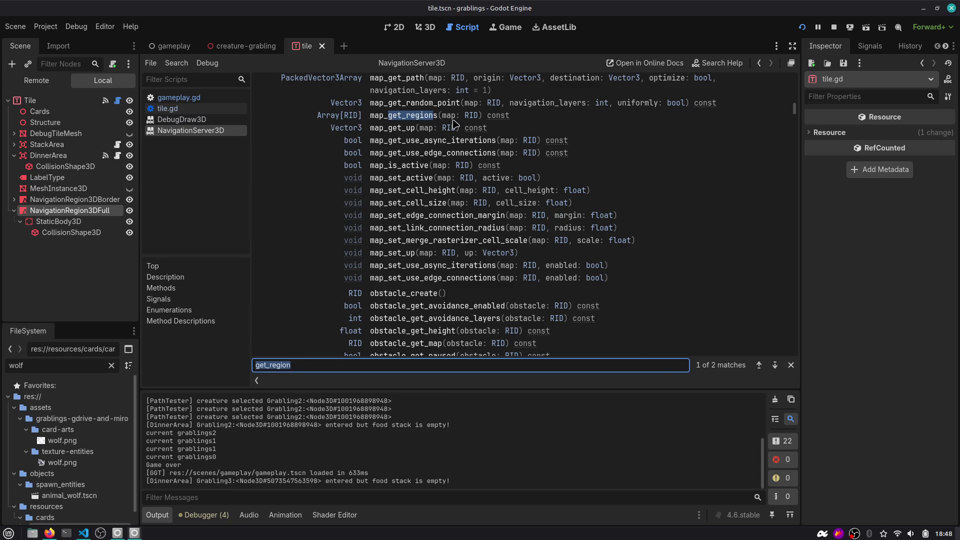
text(region_id)
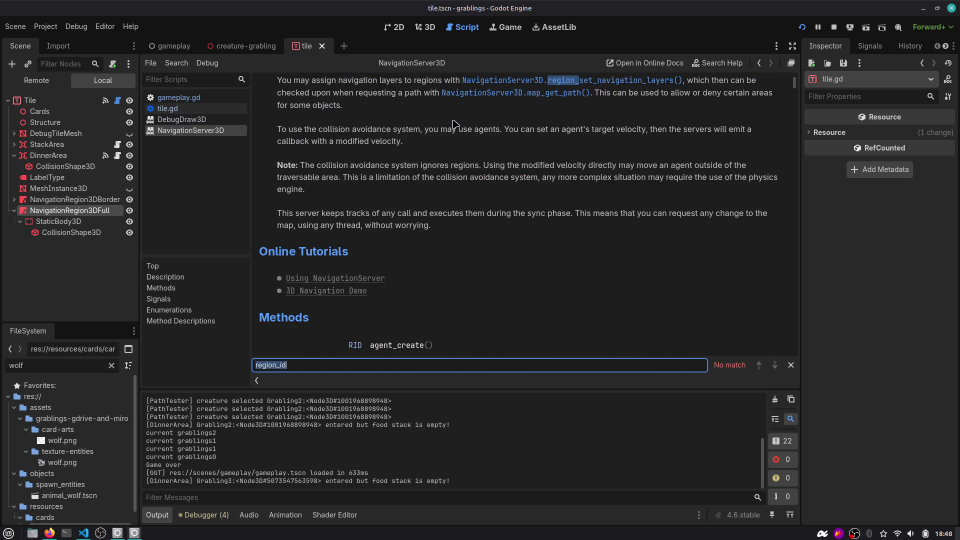
text(rid)
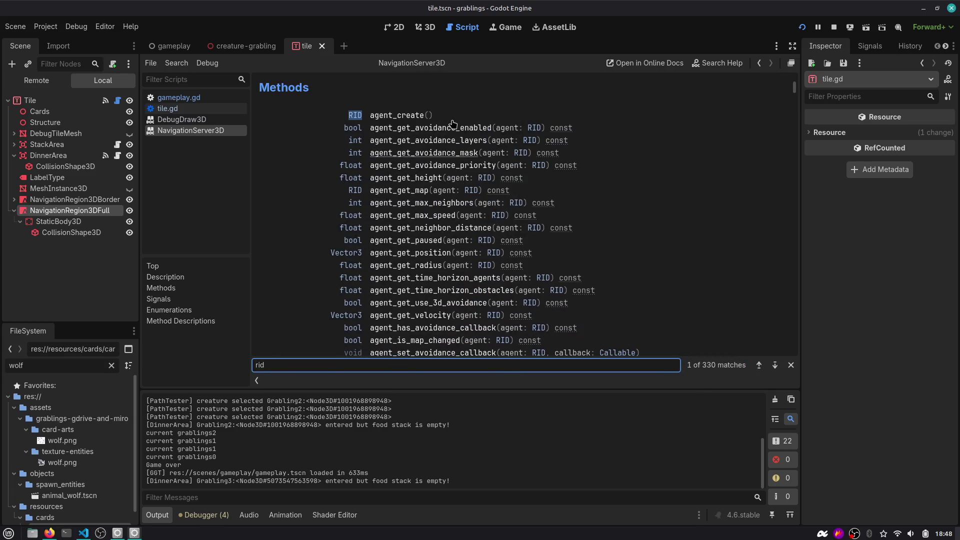
Step through the RID matches past the link methods down to the map methods
key(Return)
key(Return)
key(Return)
key(Return)
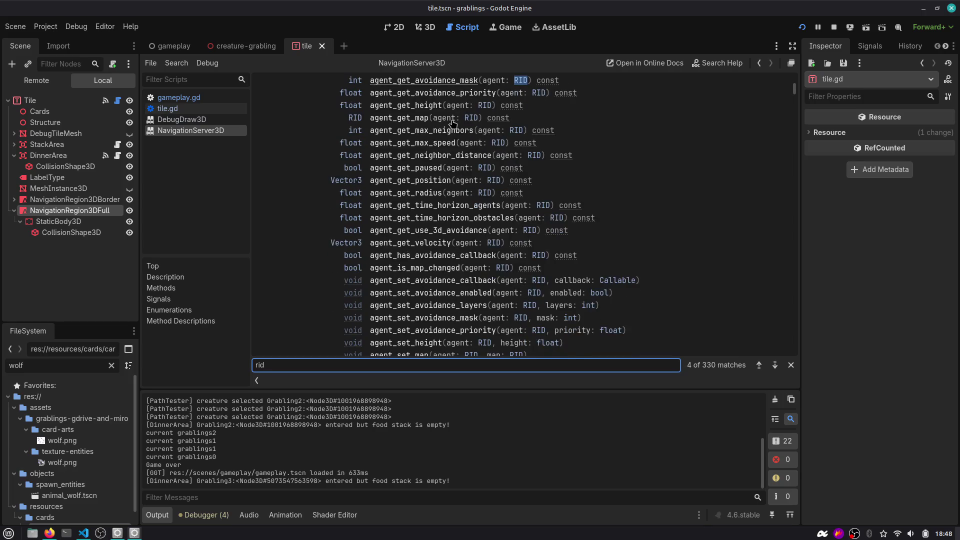
key(Return)
key(Return)
key(Return)
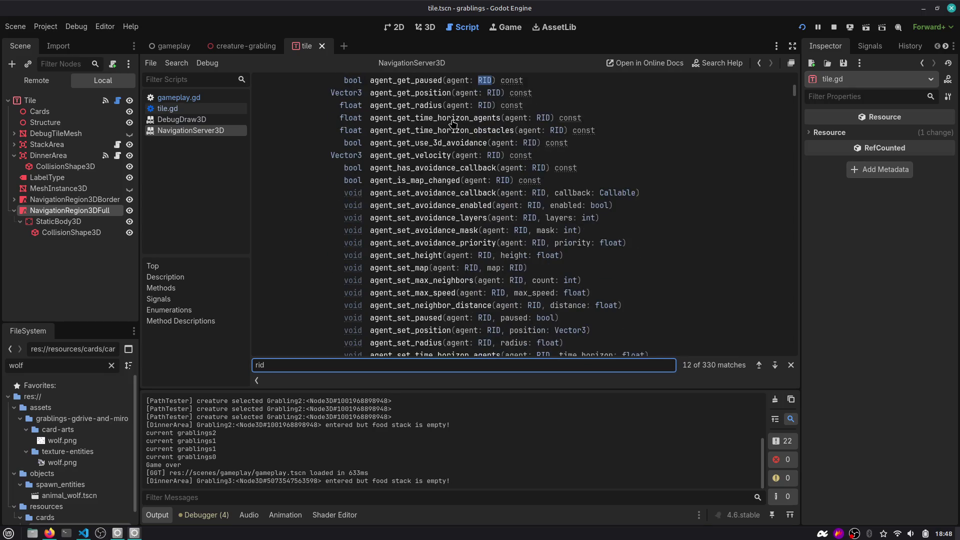
key(Return)
key(Return)
key(Return)
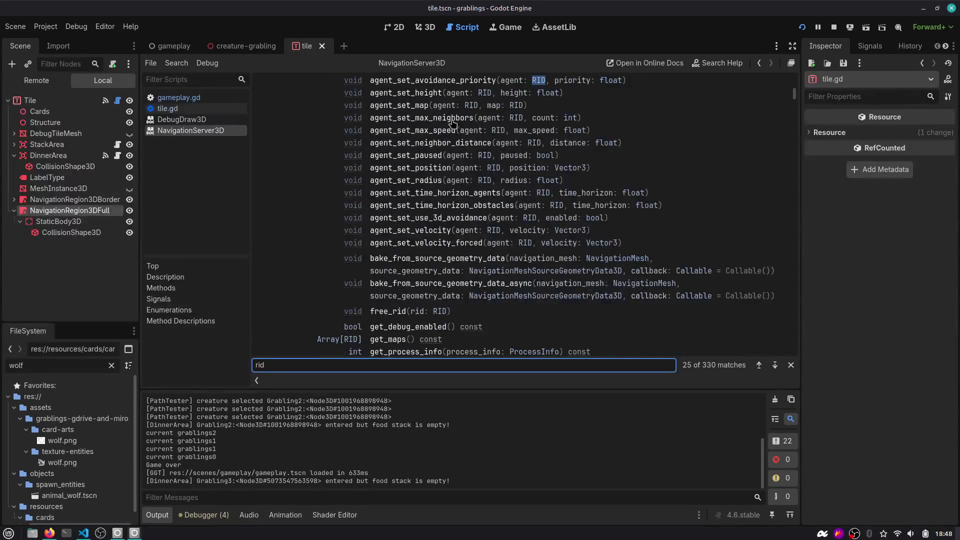
key(Return)
key(Return)
key(Return)
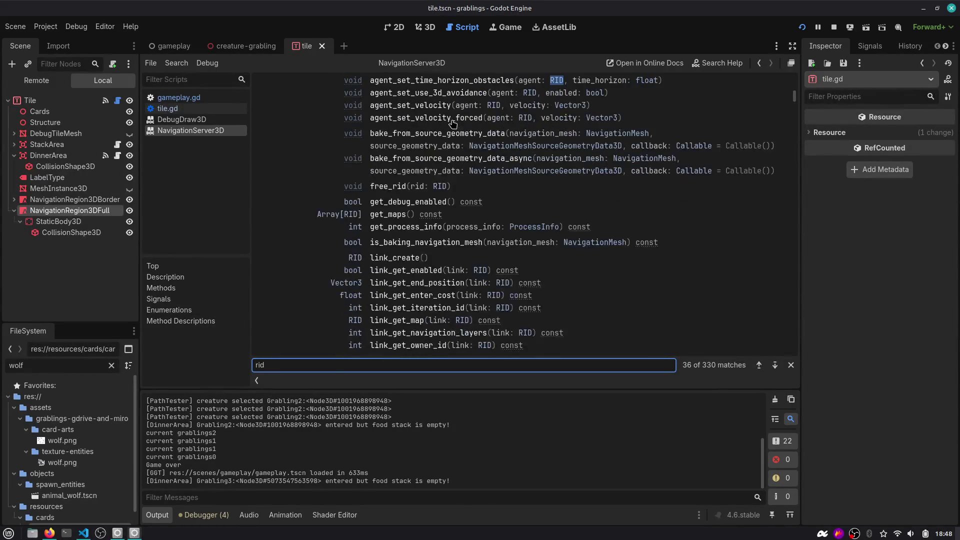
key(Return)
key(Return)
key(Return)
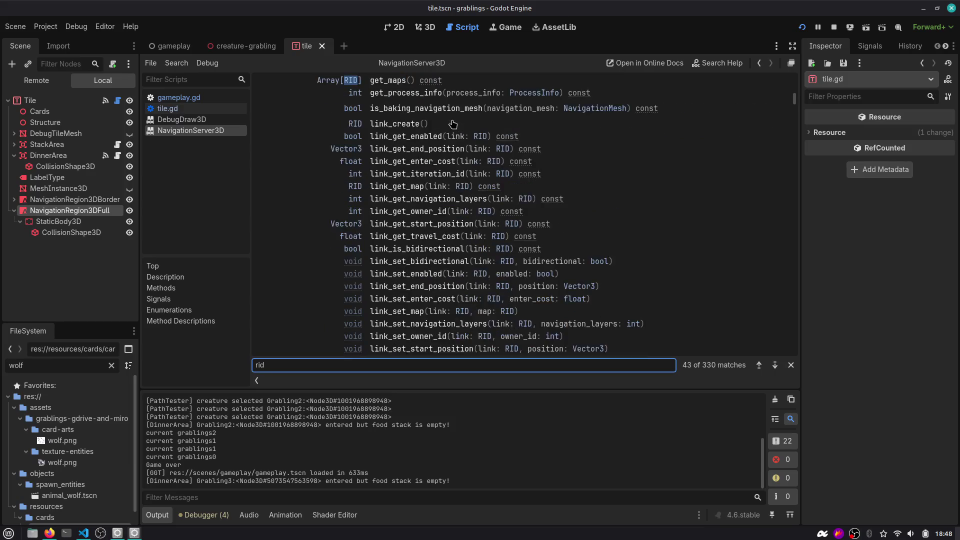
key(Return)
key(Return)
key(Return)
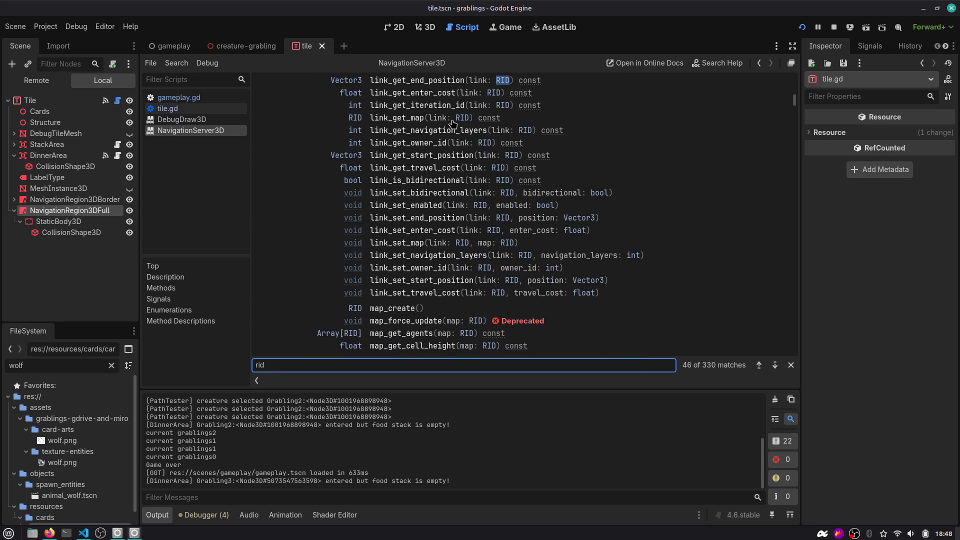
key(Return)
key(Return)
key(Return)
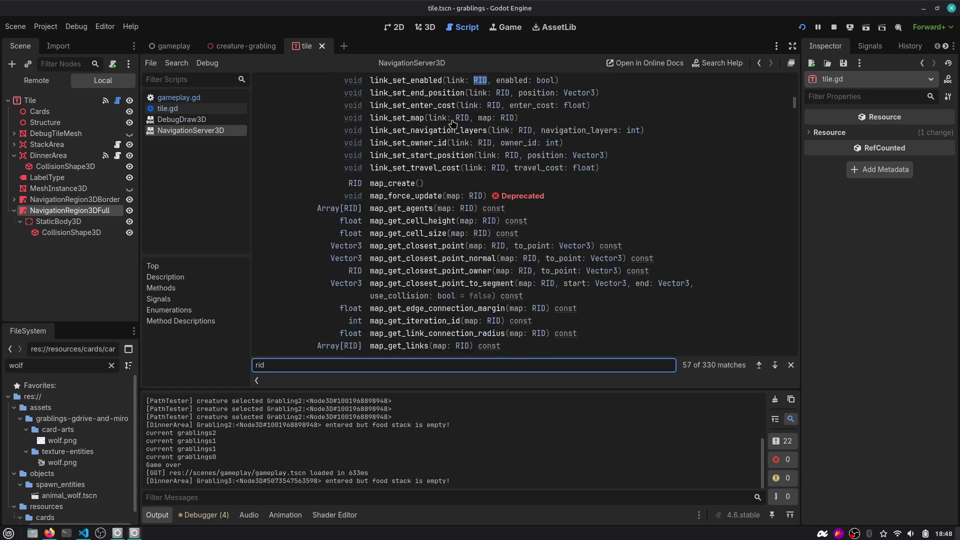
key(Return)
key(Return)
key(Return)
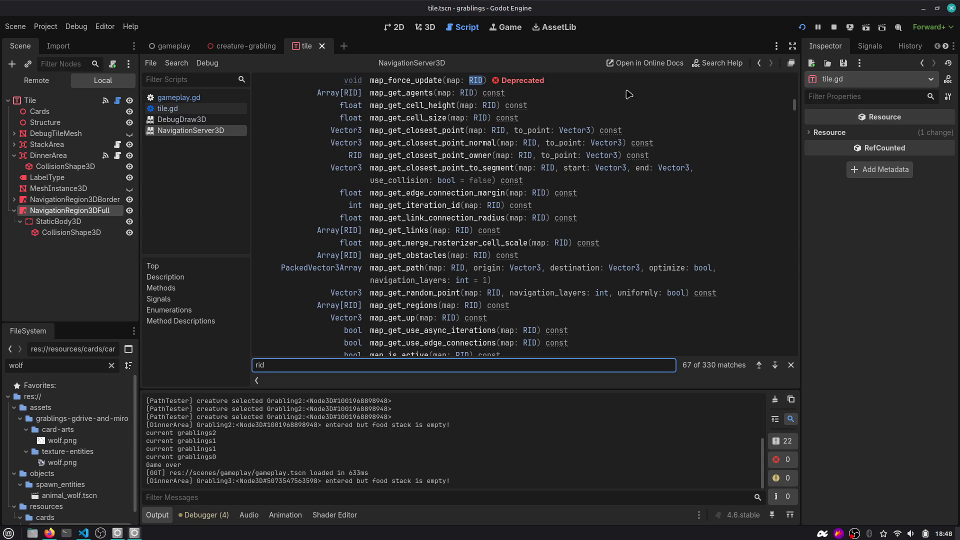
scroll(631, 102, up, 1)
key(Return)
key(Return)
key(Return)
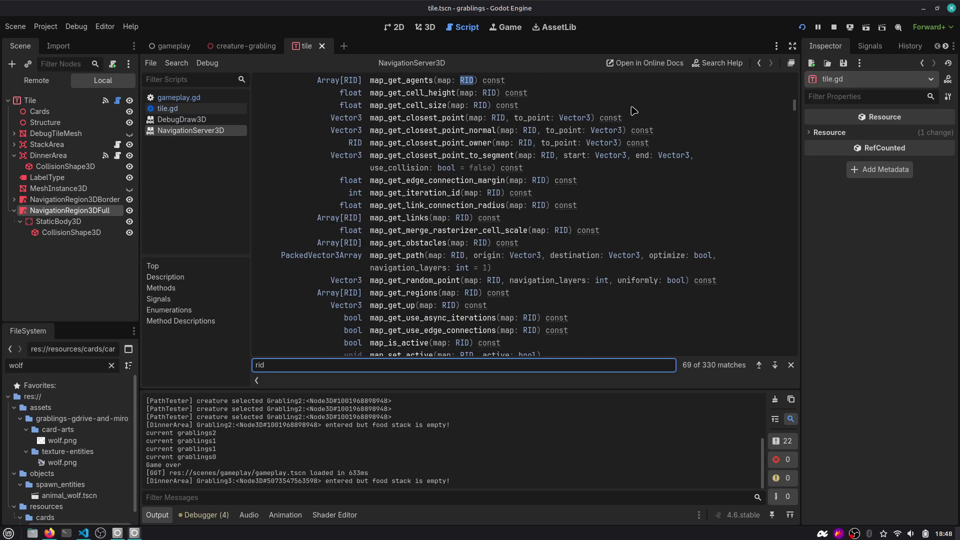
key(Return)
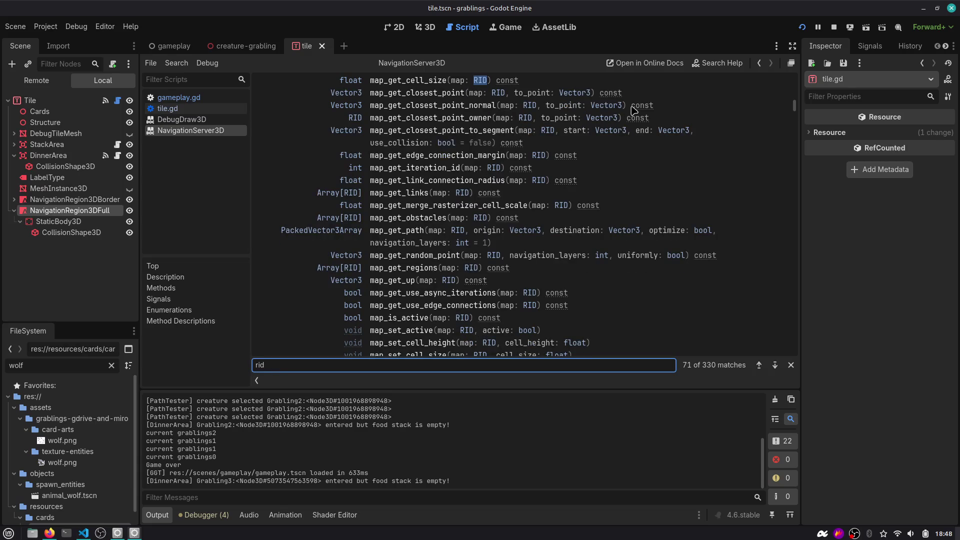
key(Return)
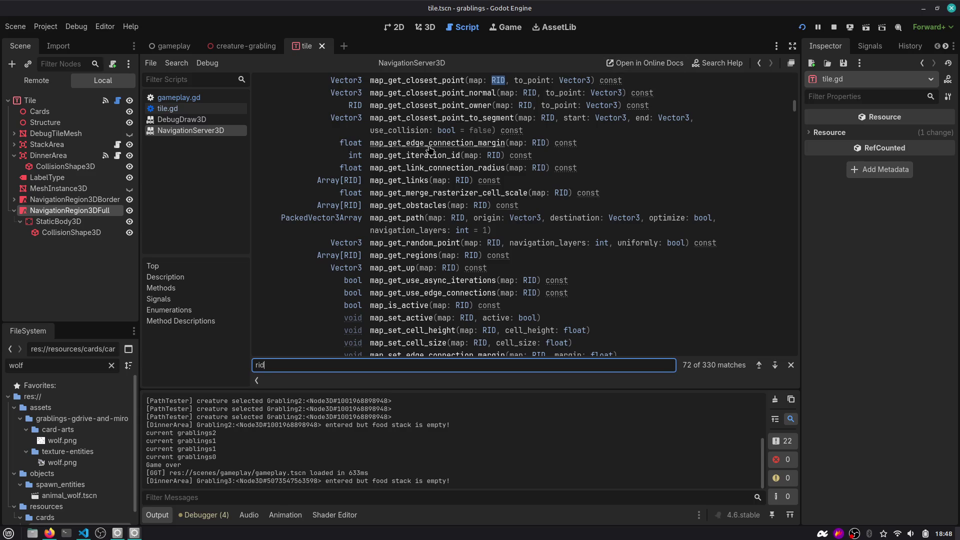
scroll(420, 160, up, 2)
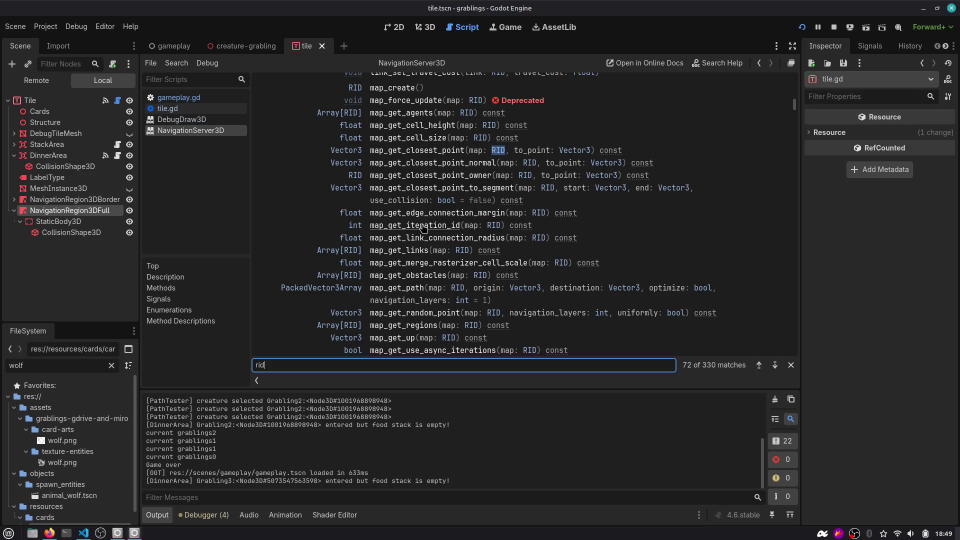
scroll(420, 288, down, 1)
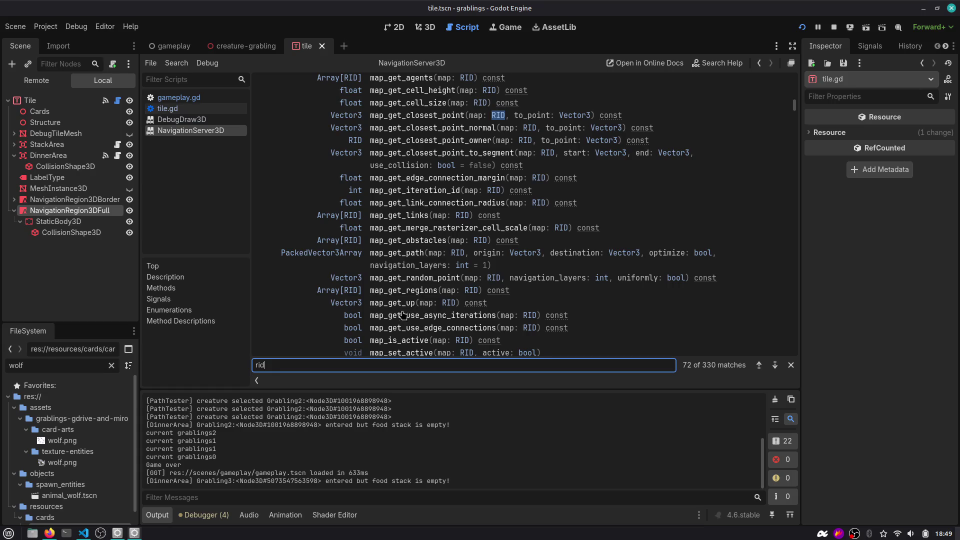
scroll(404, 314, down, 2)
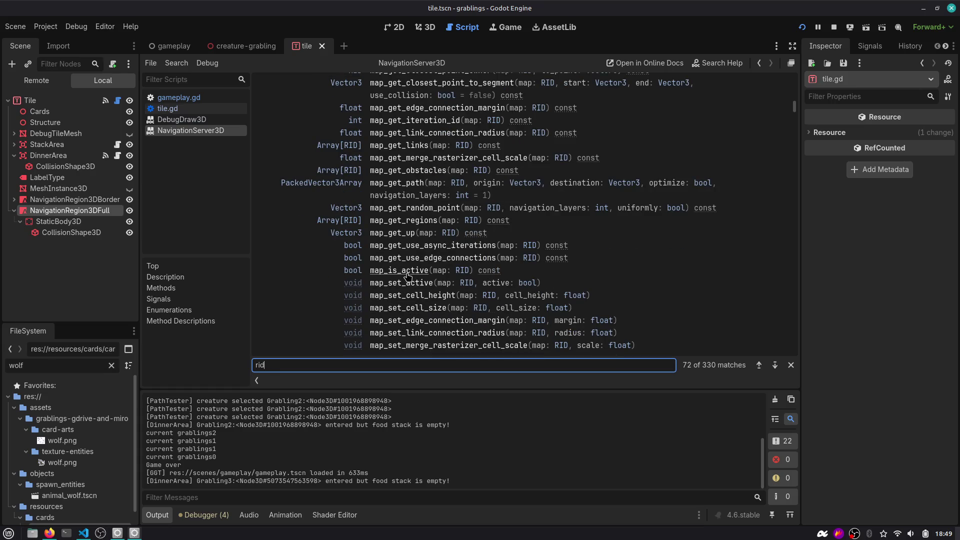
Read map_is_active's return description, try searching 'region_is_acti', then bring up Search Help
click(408, 272)
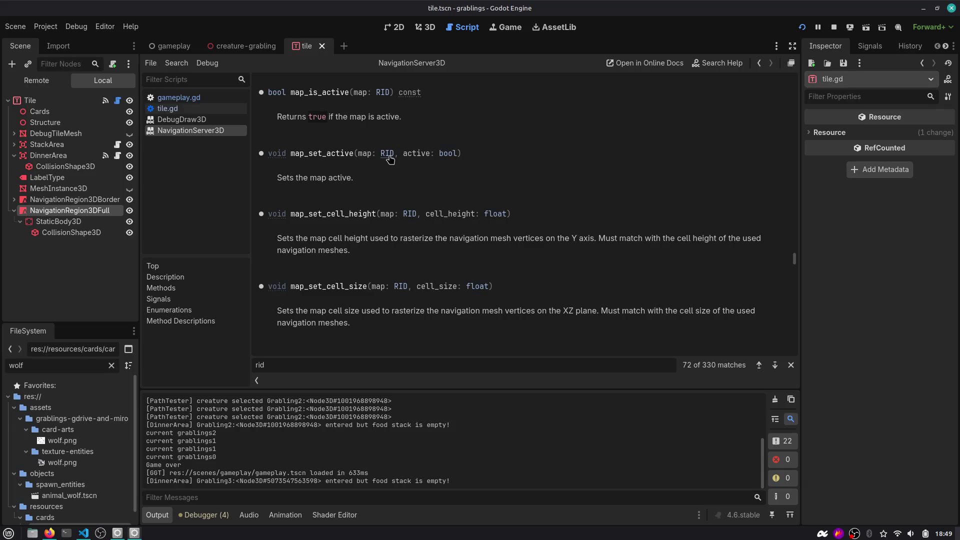
drag(304, 115, 396, 117)
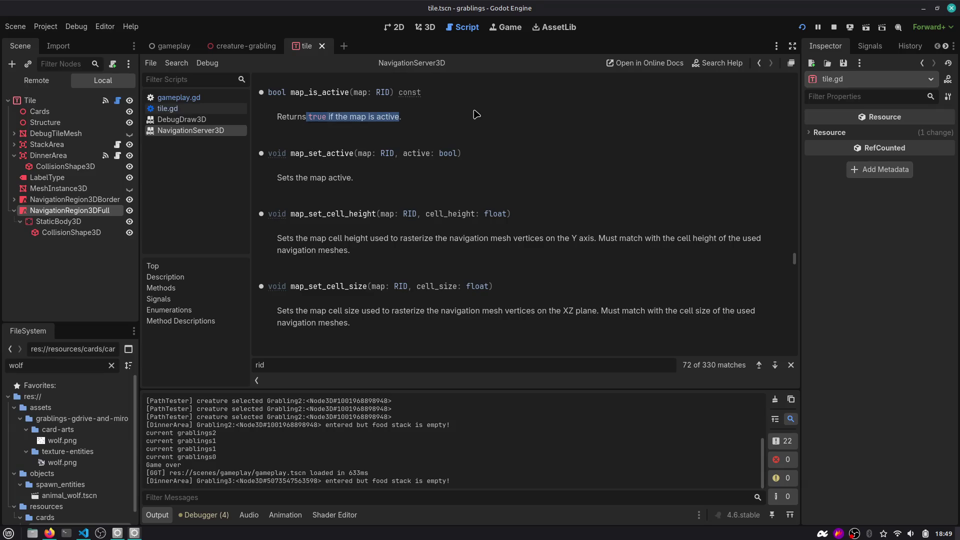
key(ctrl+f)
text(region_is_acti)
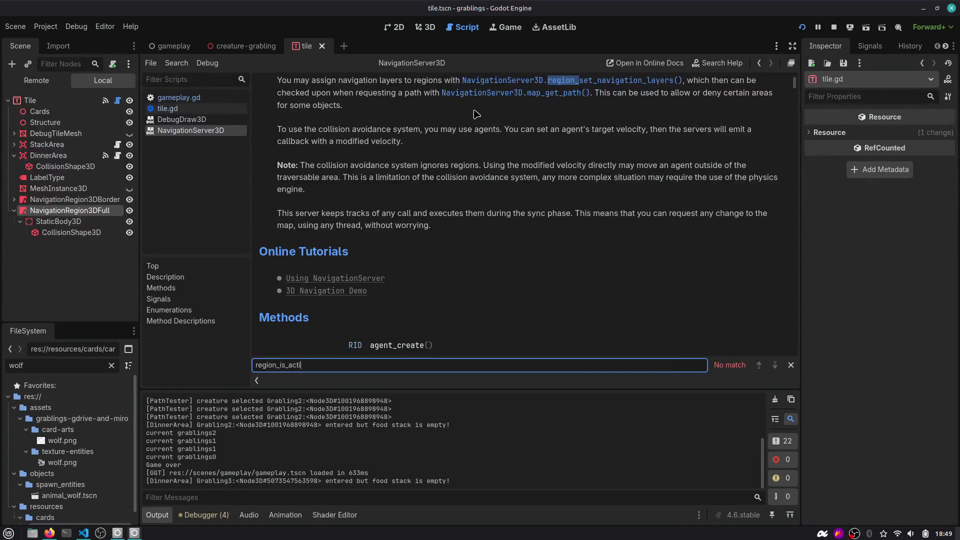
key(Escape)
key(F1)
Search help for 'region', then 'navigationre', and open the NavigationRegion3D class docs
text(region_is)
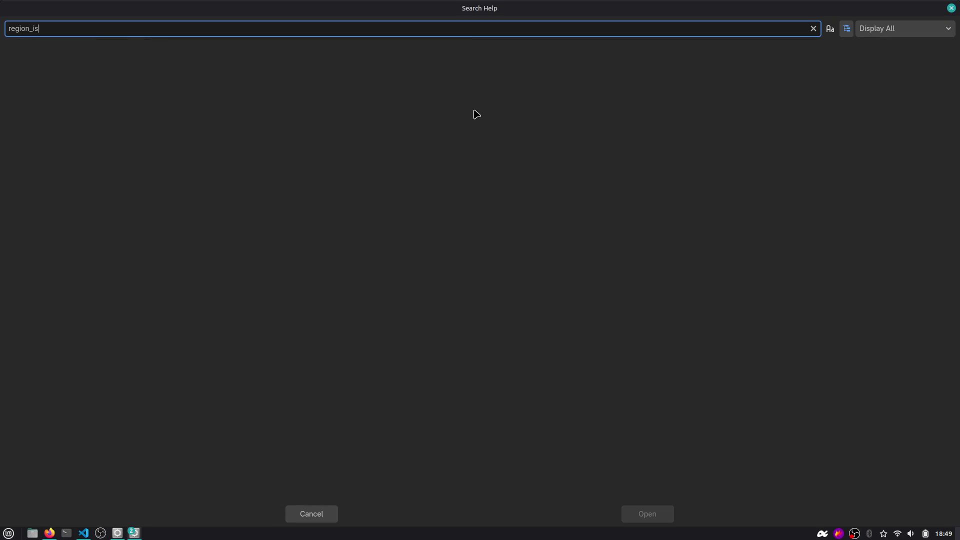
key(ctrl+a)
key(BackSpace)
text(region)
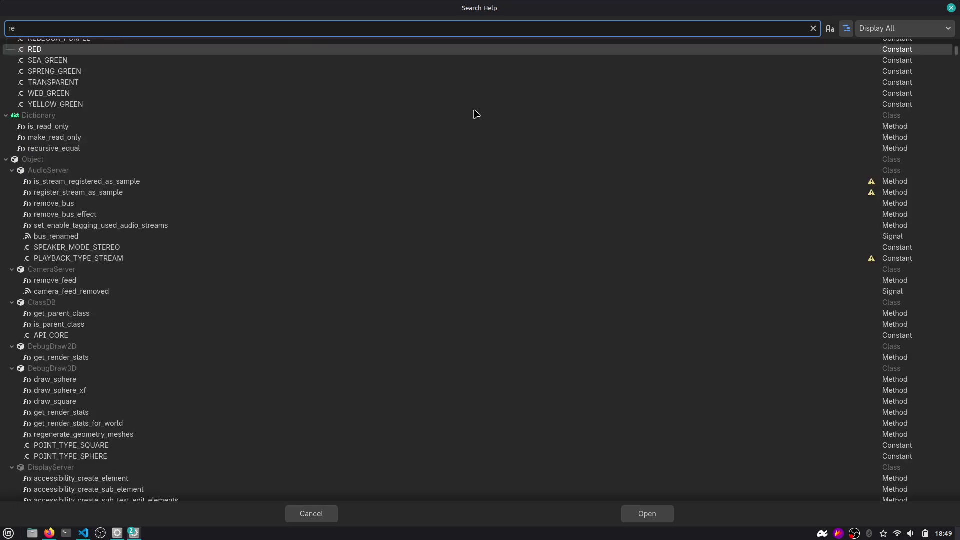
scroll(455, 125, up, 5)
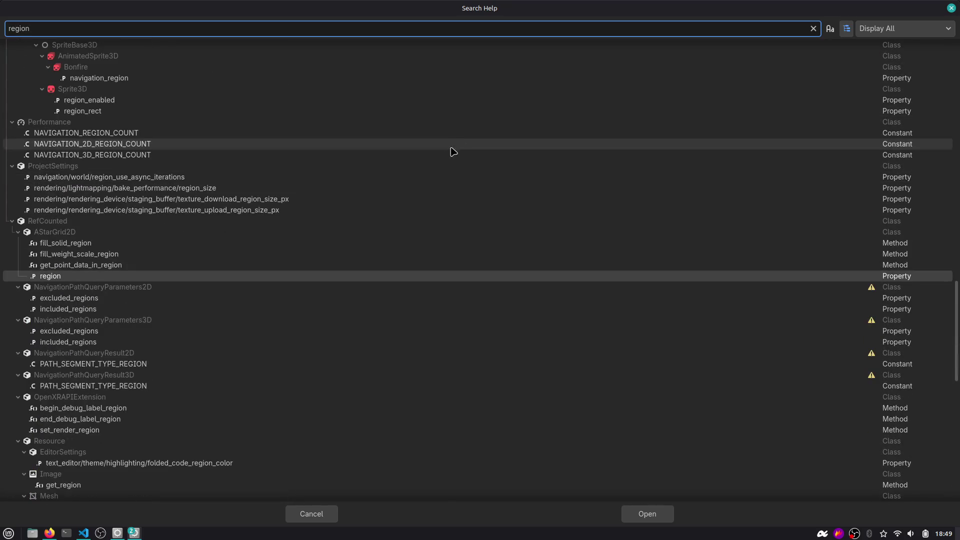
scroll(276, 258, up, 15)
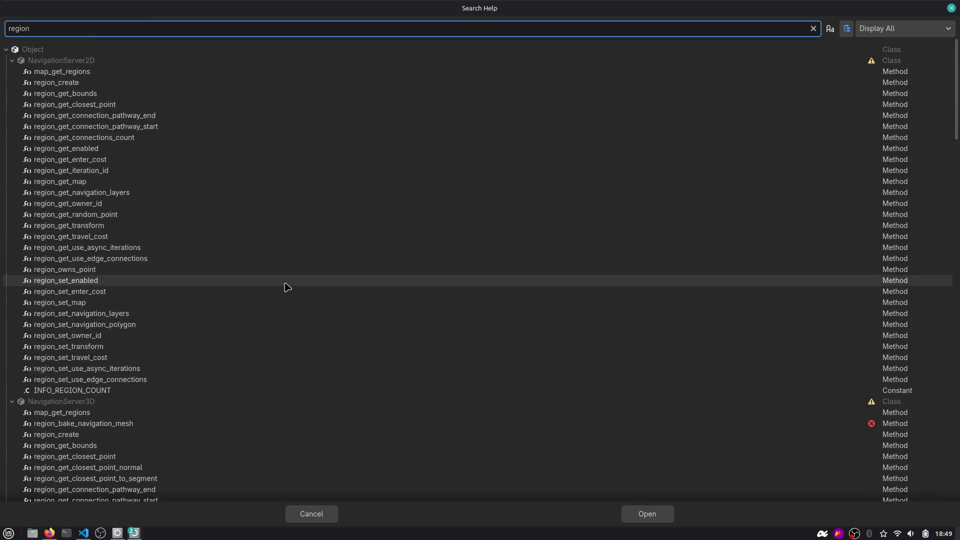
key(ctrl+a)
text(navigationre)
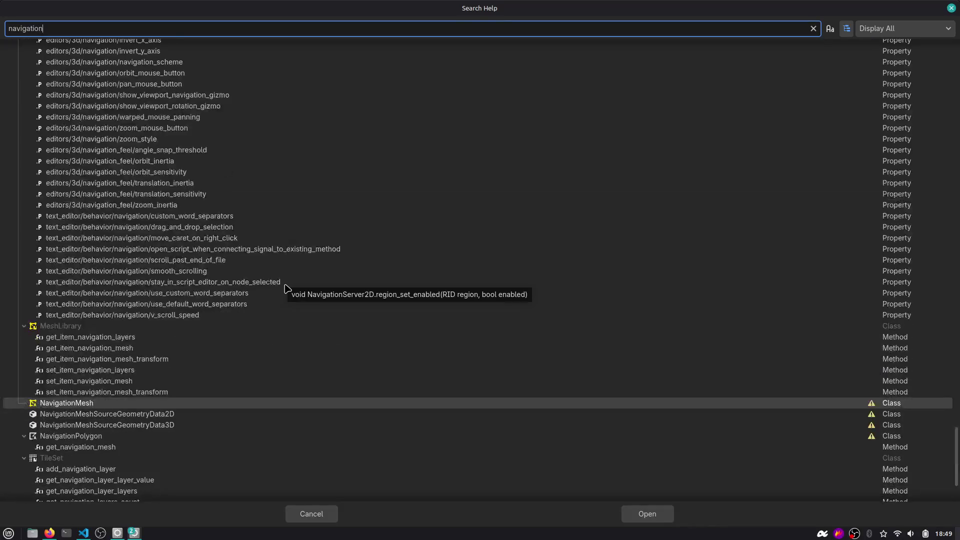
key(Down)
key(Down)
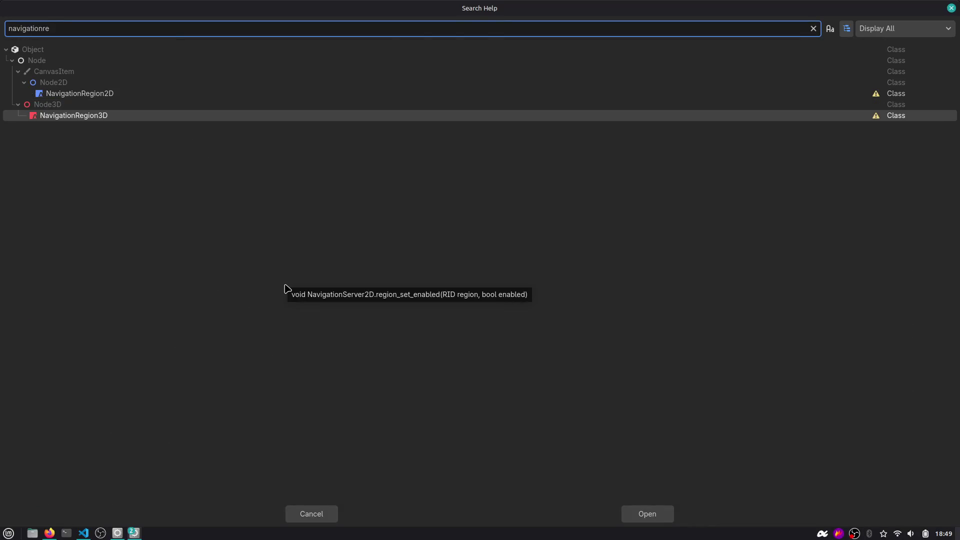
key(Return)
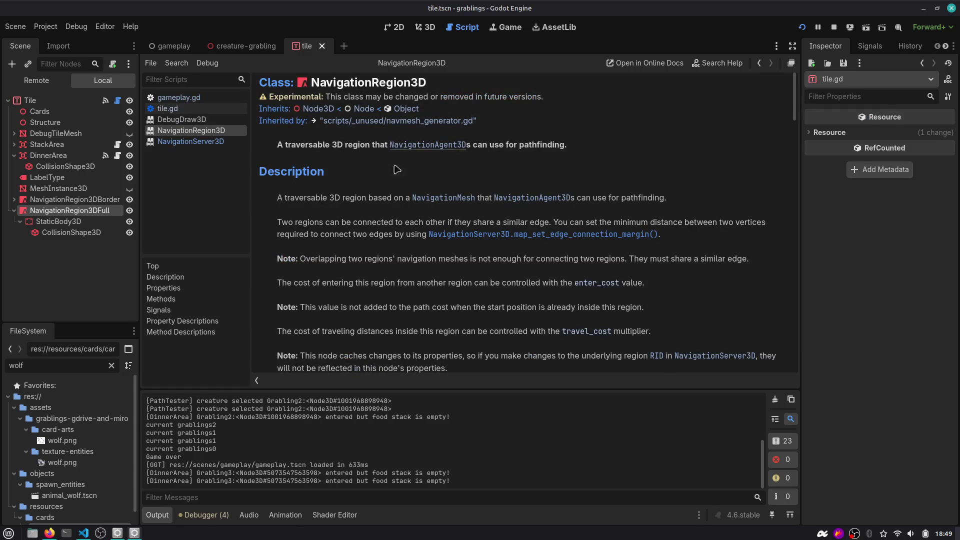
Scroll the NavigationRegion3D docs and jump to the get_region_rid() method description
scroll(385, 215, down, 3)
scroll(385, 215, down, 7)
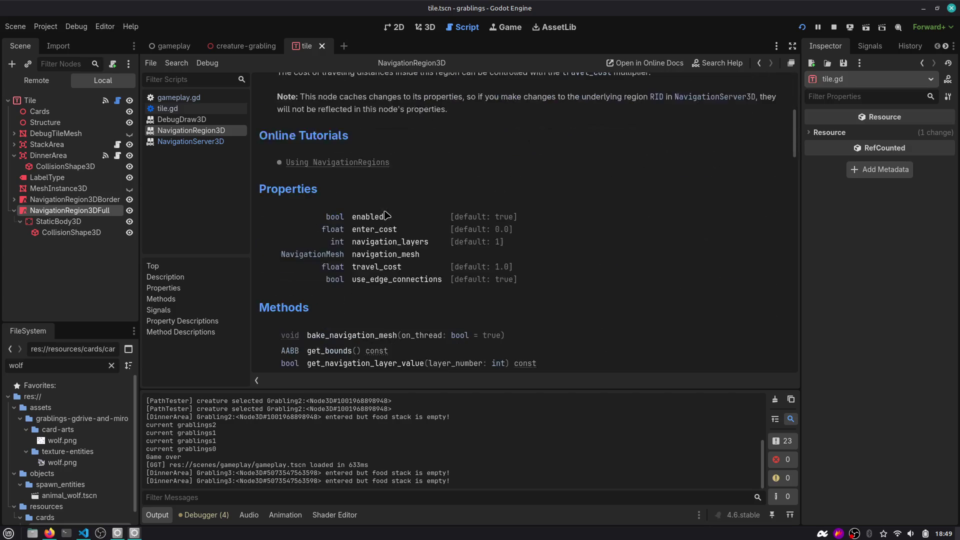
scroll(386, 215, down, 2)
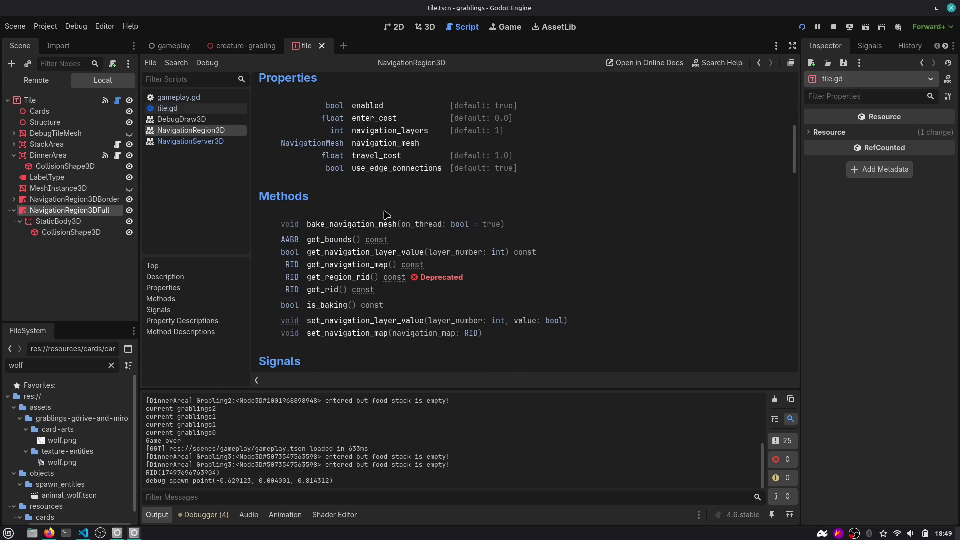
scroll(349, 252, down, 4)
click(330, 240)
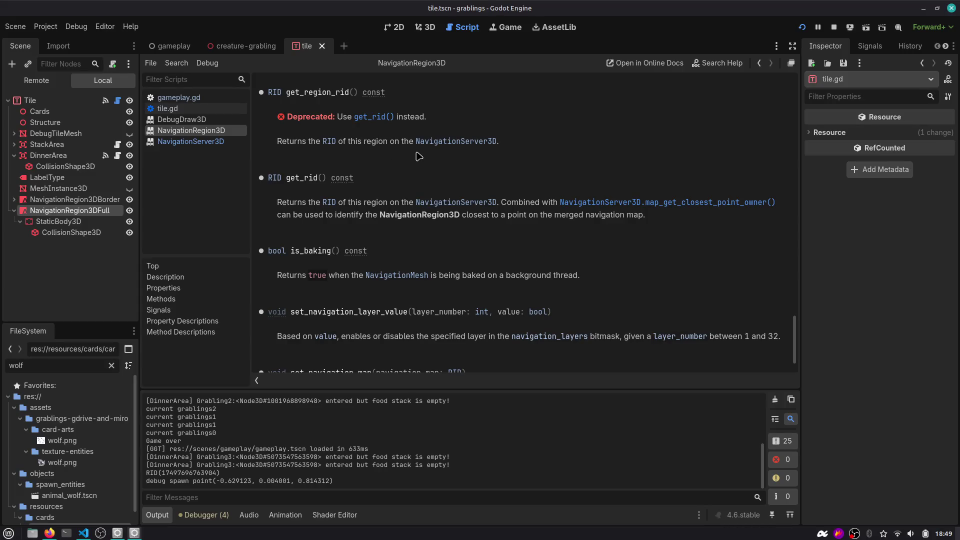
Select the get_rid() sentence about finding the closest region, then unmaximize the editor
scroll(372, 124, down, 3)
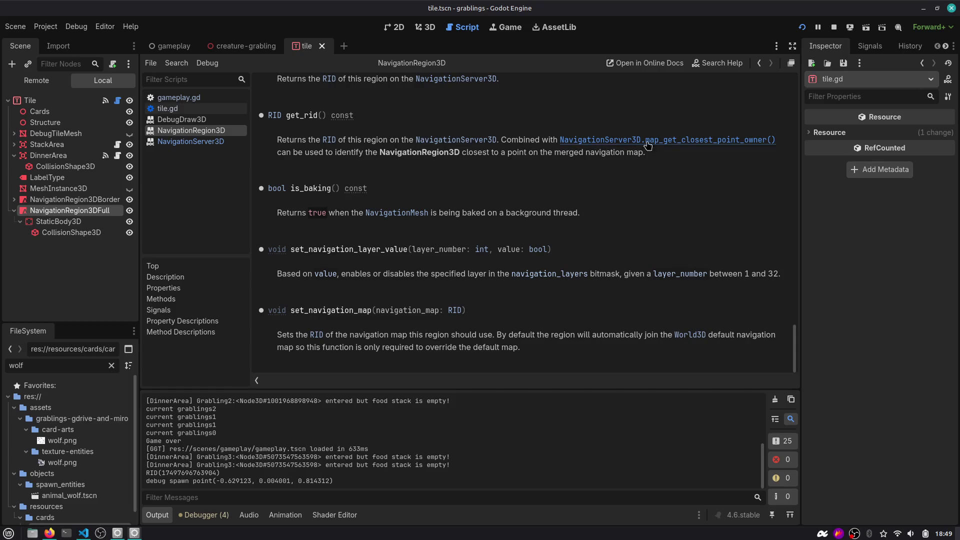
drag(326, 153, 655, 152)
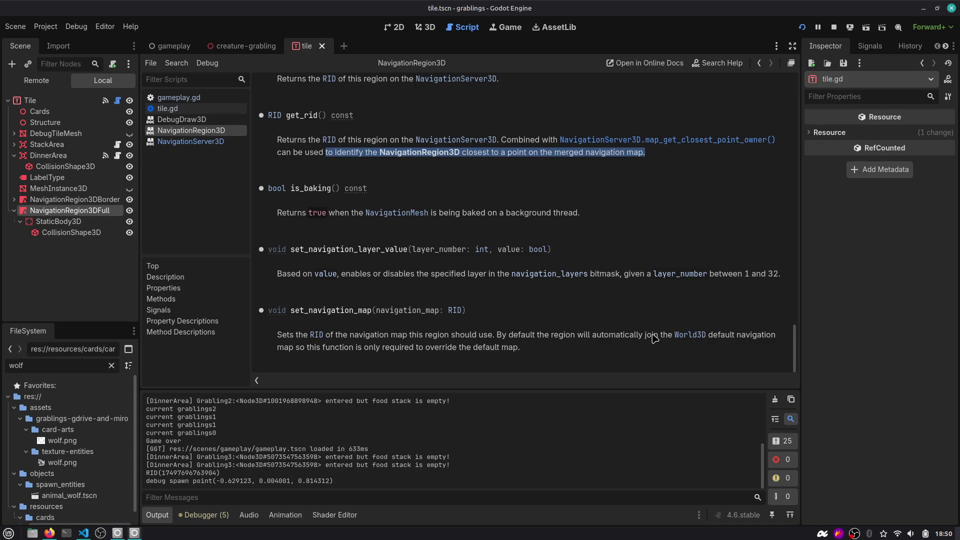
drag(765, 9, 752, 47)
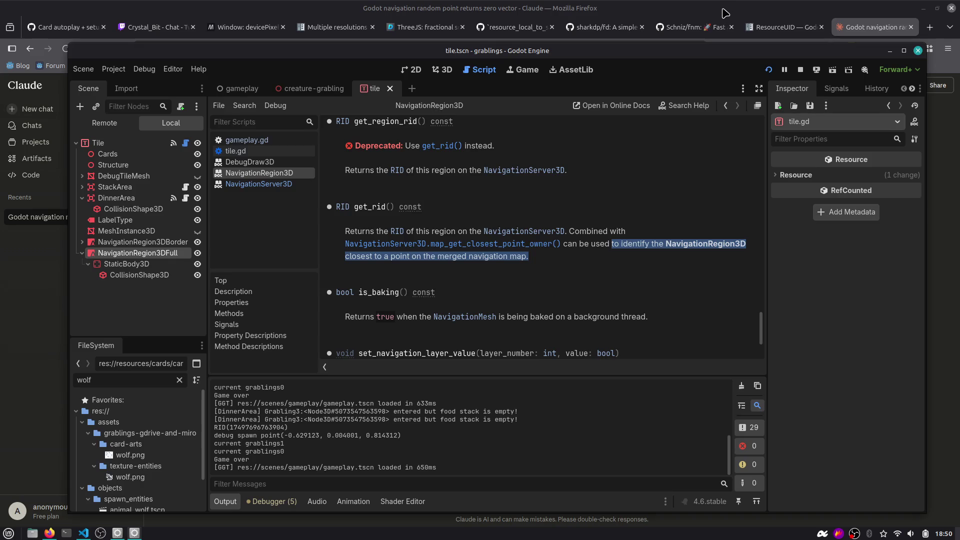
Raise Firefox with the Claude navigation chat and open a new empty tab
click(712, 5)
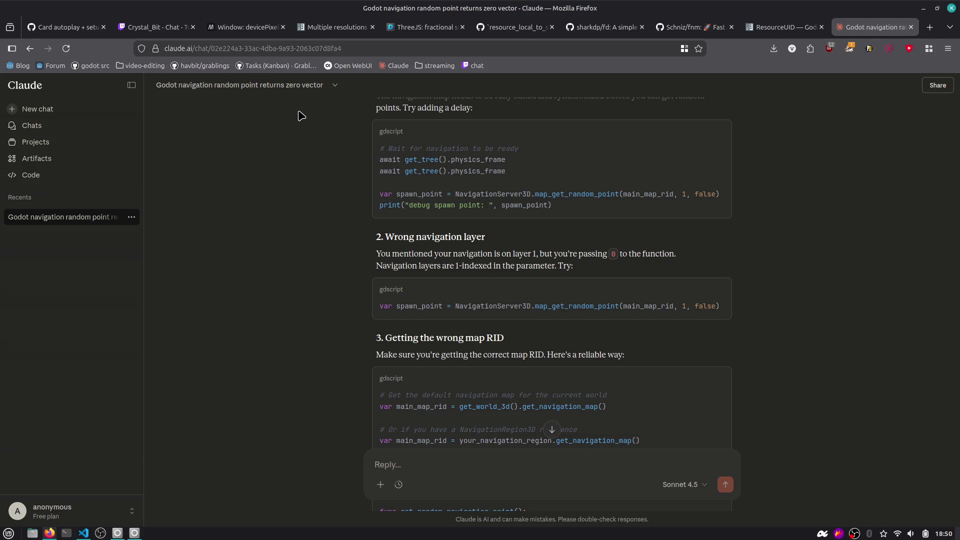
key(ctrl+t)
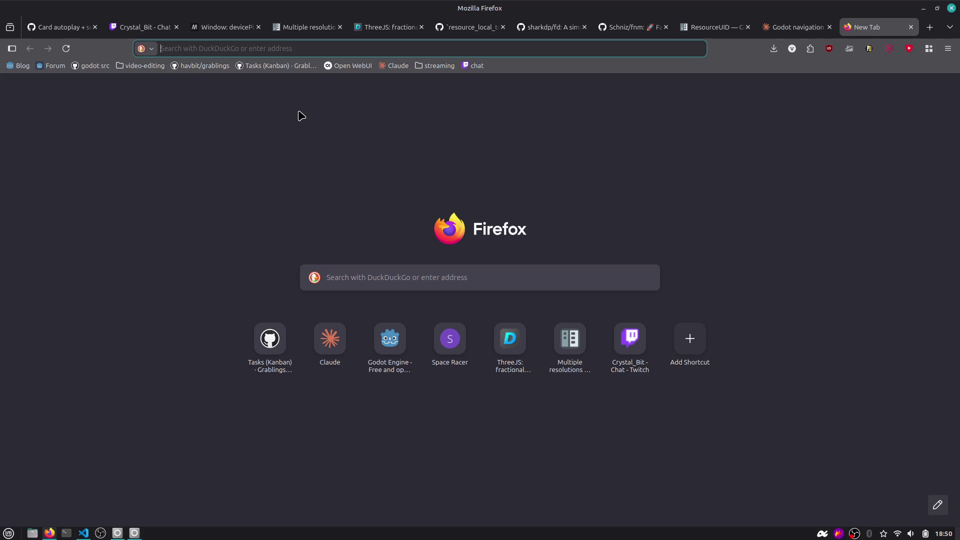
Search the web for 'pangolick' and open Pangolick Quest on CrazyGames
text(pangolick)
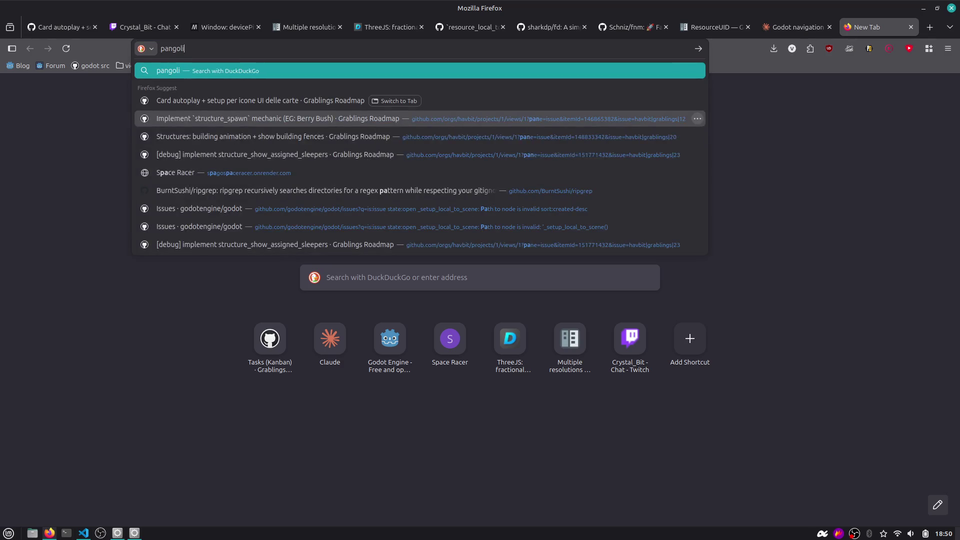
key(Return)
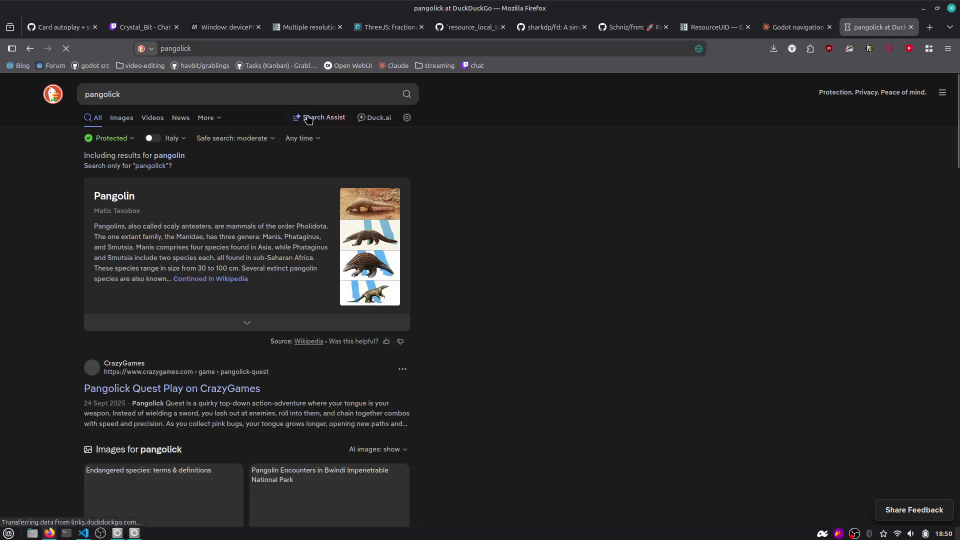
scroll(80, 287, down, 2)
scroll(80, 287, down, 2)
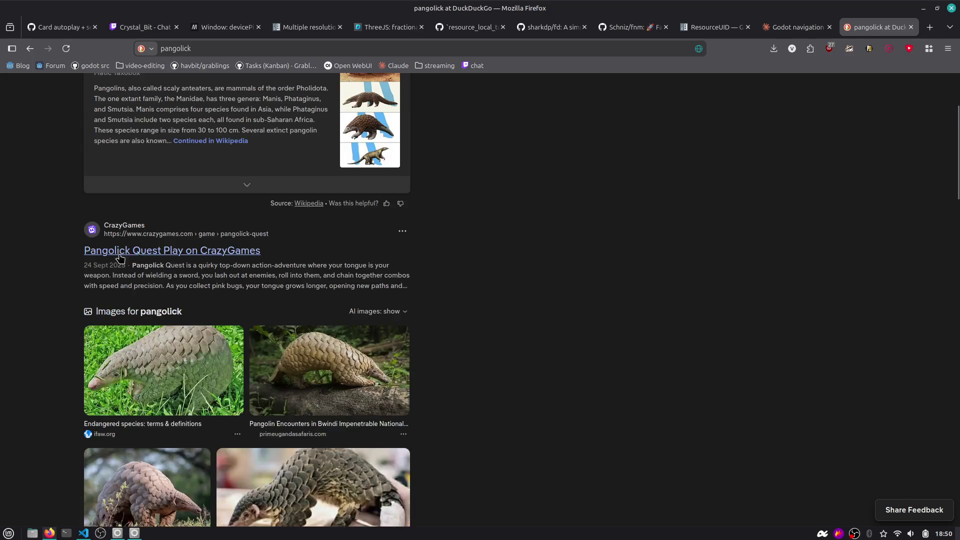
click(135, 236)
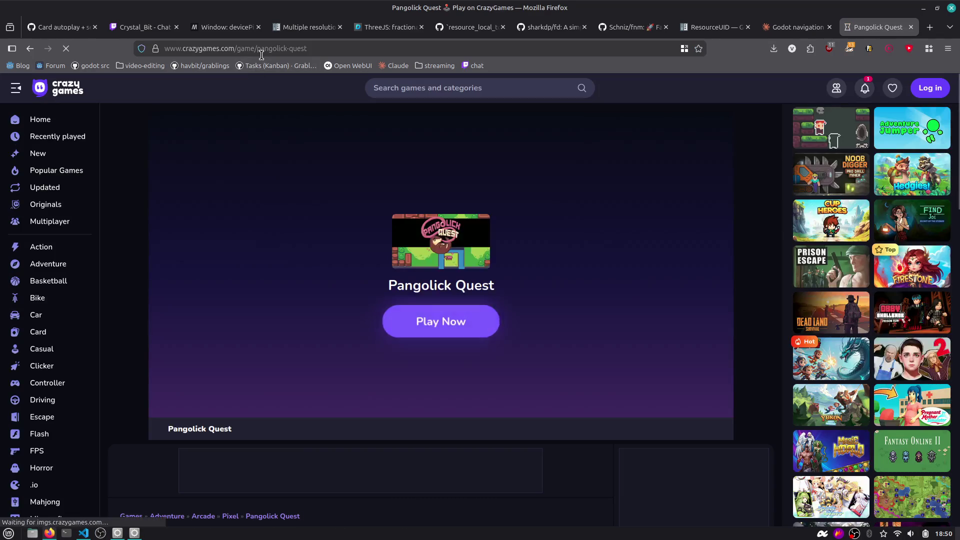
Copy the Pangolick Quest page link and post it in the Twitch stream chat
click(300, 48)
key(Escape)
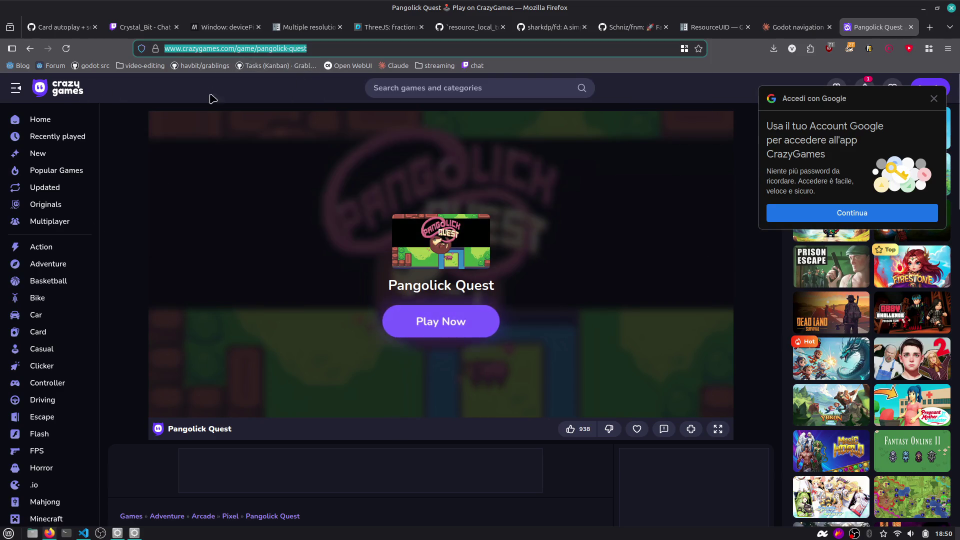
click(145, 27)
text(https://www.crazygames.com/game/pangolick-quest)
key(Return)
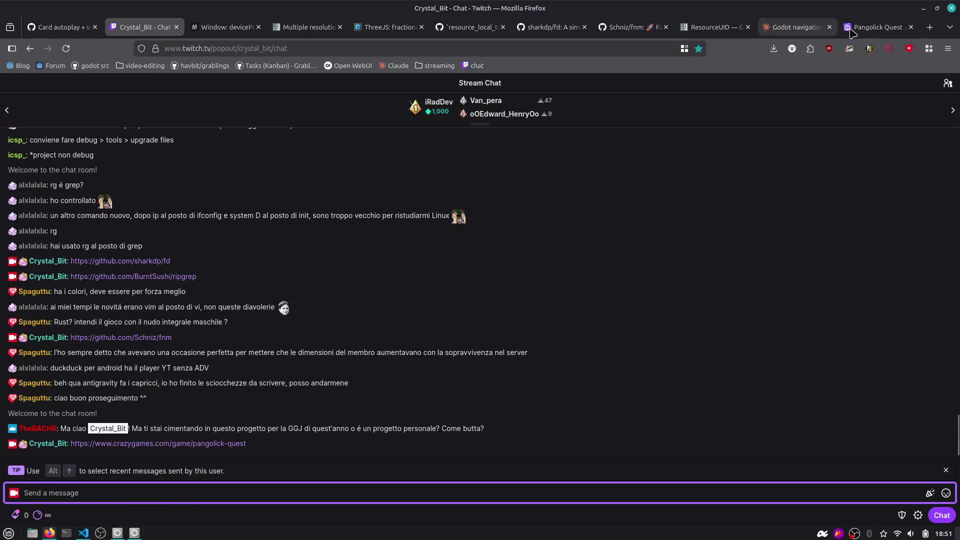
Go back to the Pangolick Quest tab, mute it, and start the game
click(870, 29)
right_click(870, 33)
click(786, 73)
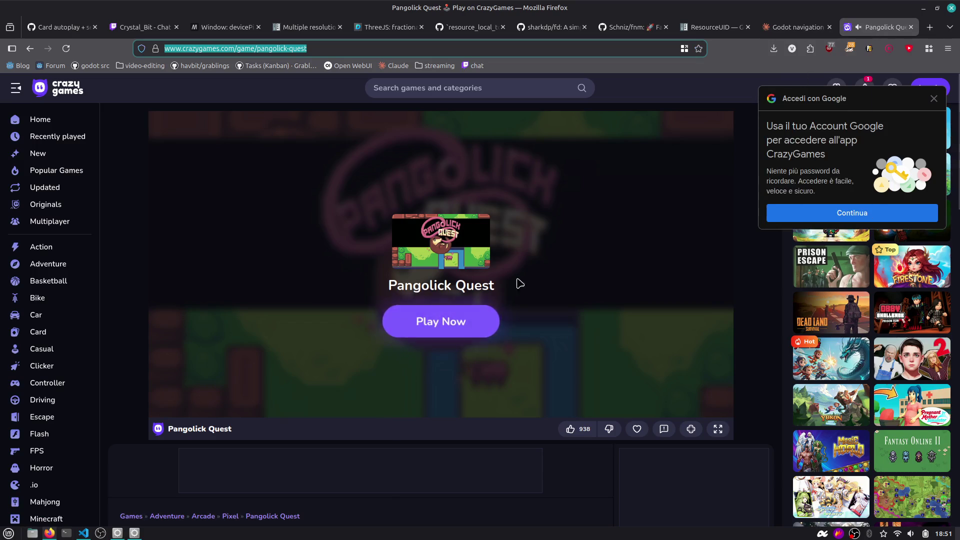
click(442, 321)
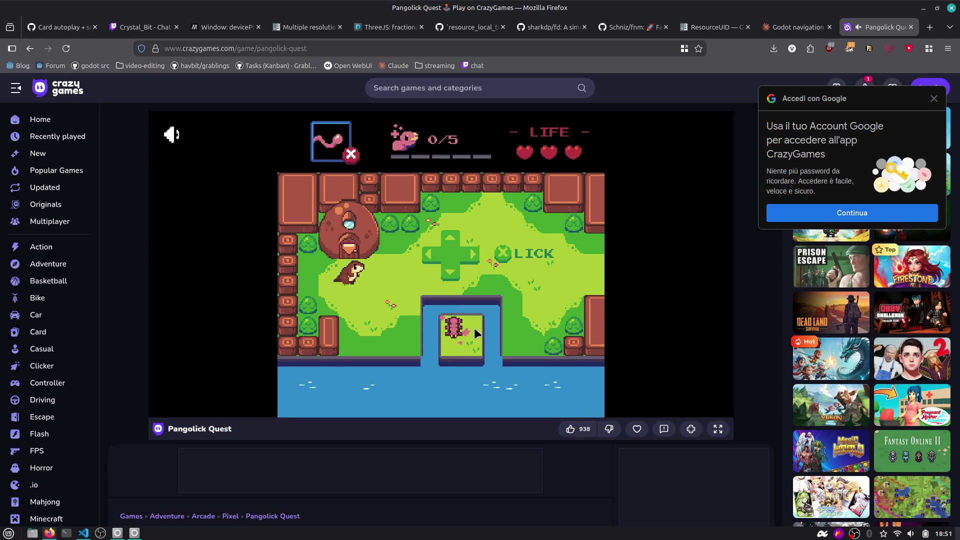
Guide the pangolin through the first rooms, licking the pool creature and rolling into turtles
key(Right)
key(Down)
key(x)
key(Right)
key(Up)
key(Right)
key(Down)
key(Right)
key(x)
key(Right)
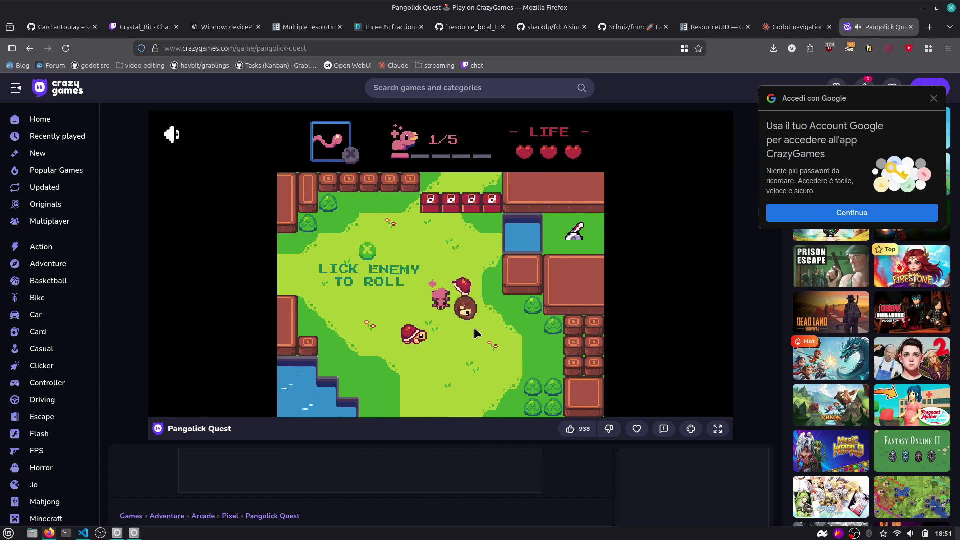
key(Left)
key(Up)
key(Right)
key(Left)
key(Down)
key(Left)
key(x)
key(Left)
key(Right)
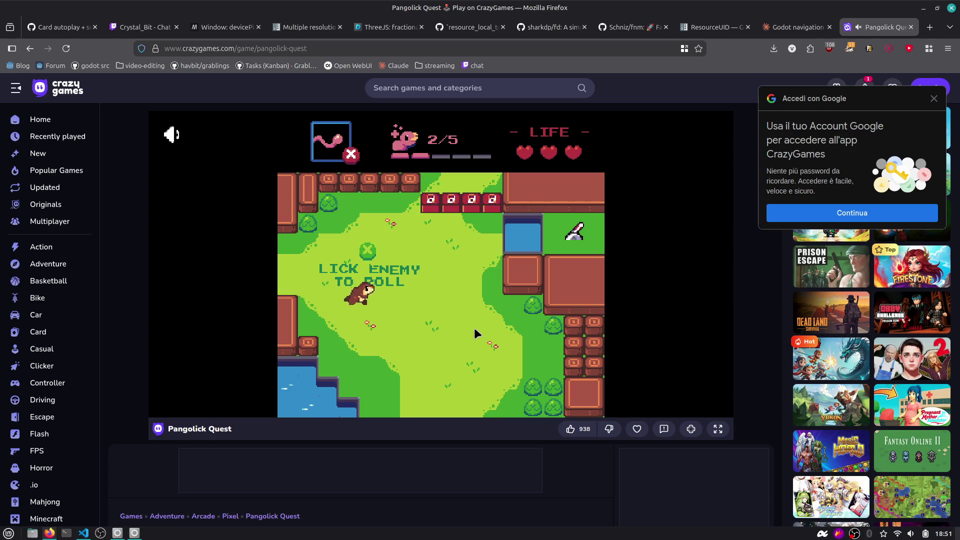
key(Down)
key(Down)
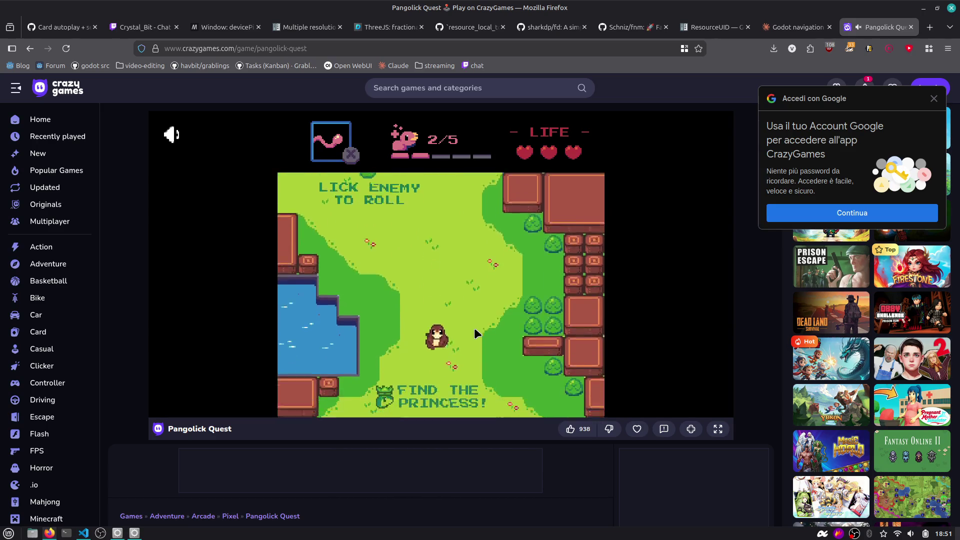
Continue through the next rooms, rolling past turtles and eating the pink bug
key(Left)
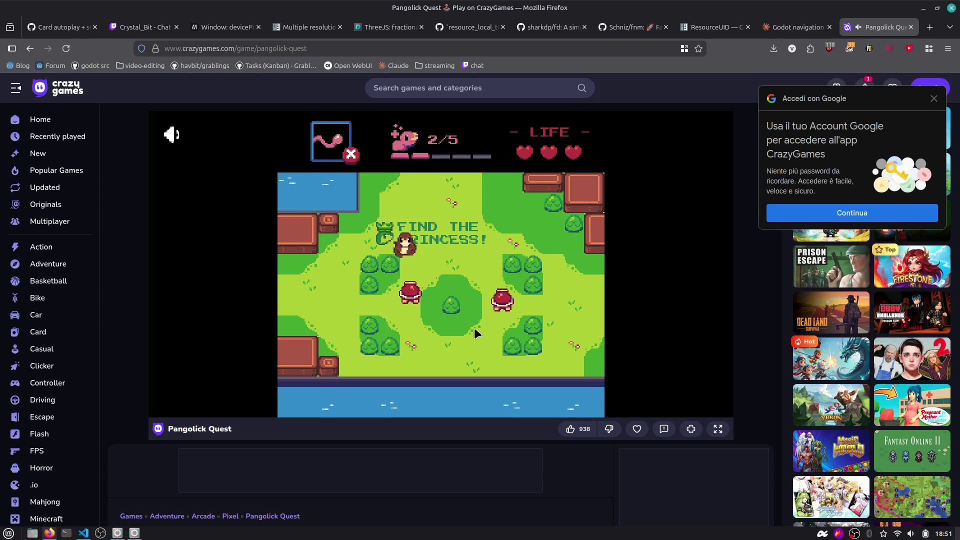
key(Down)
key(Down)
key(Right)
key(Up)
key(Right)
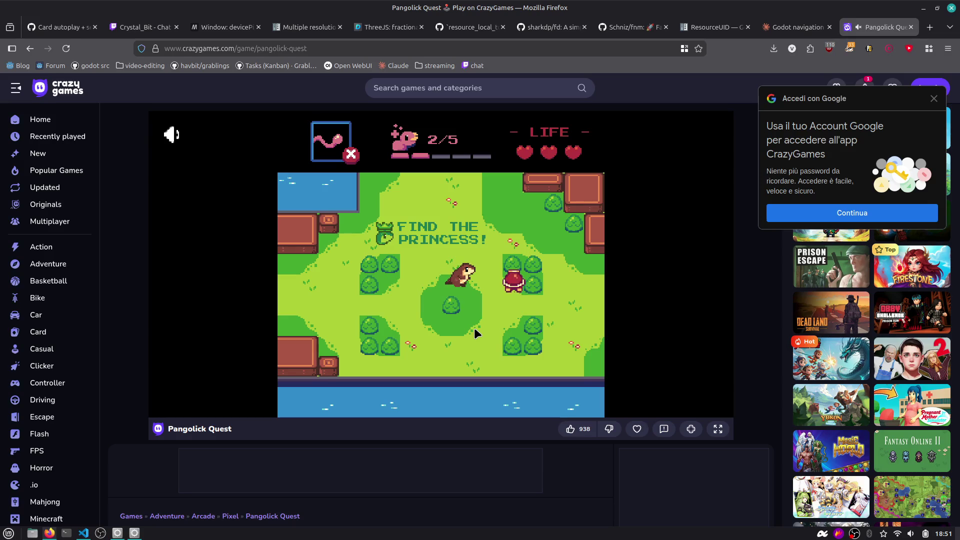
key(Down)
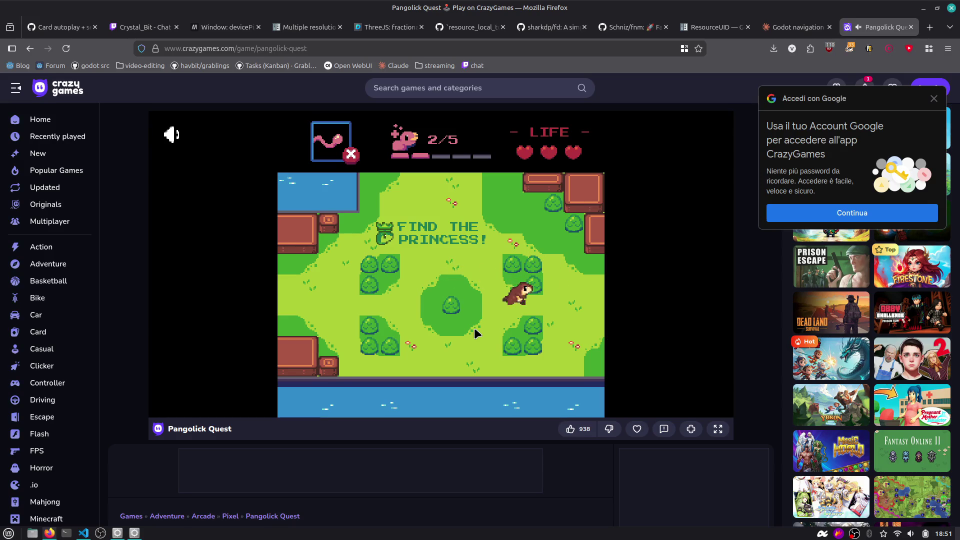
key(Right)
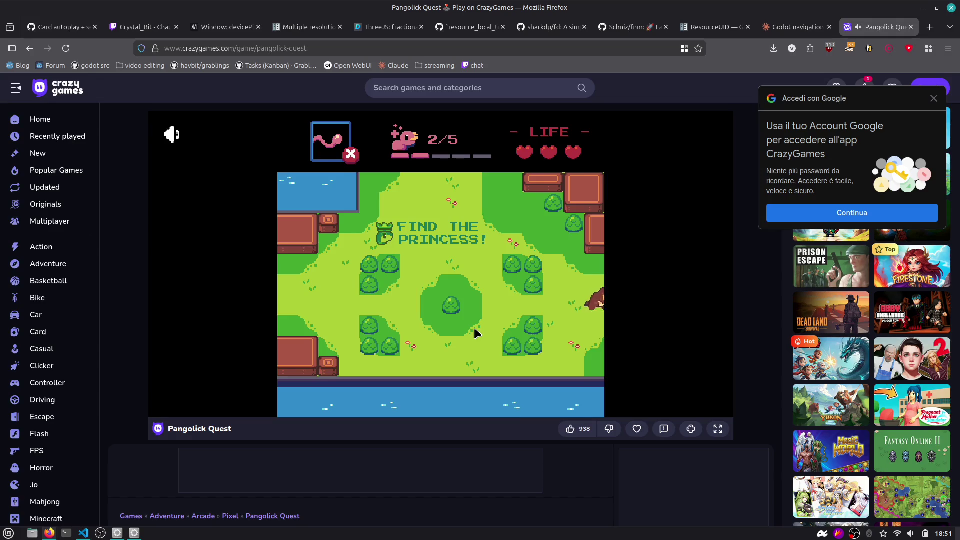
key(Right)
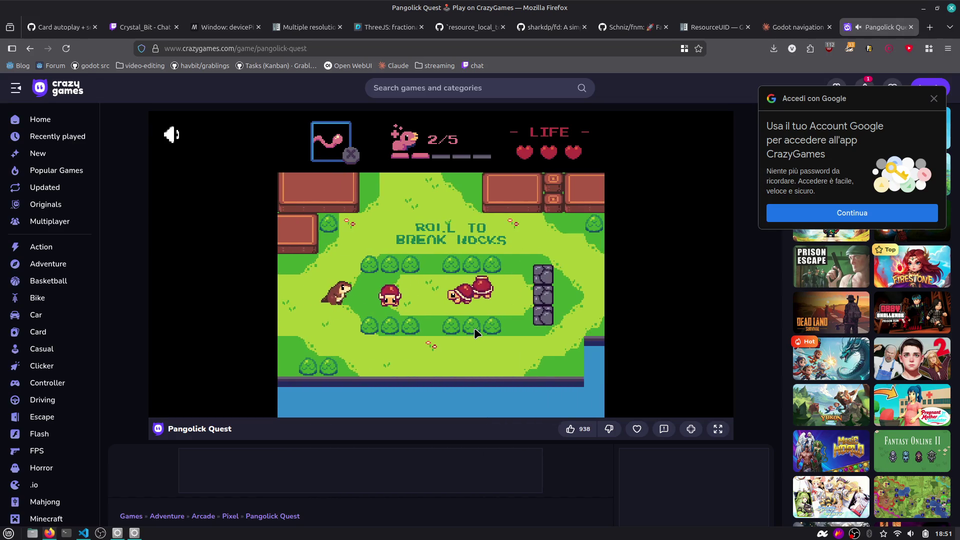
key(Right)
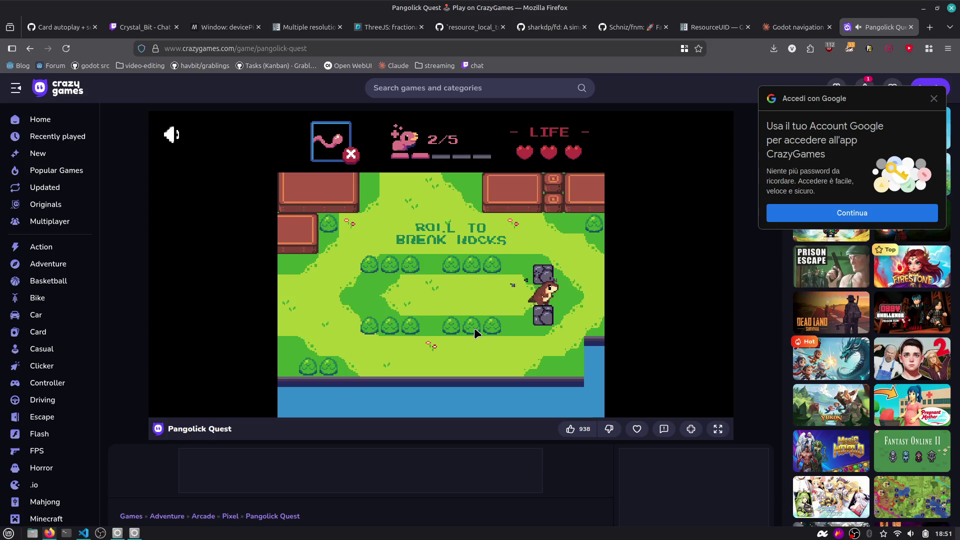
key(Right)
key(Right)
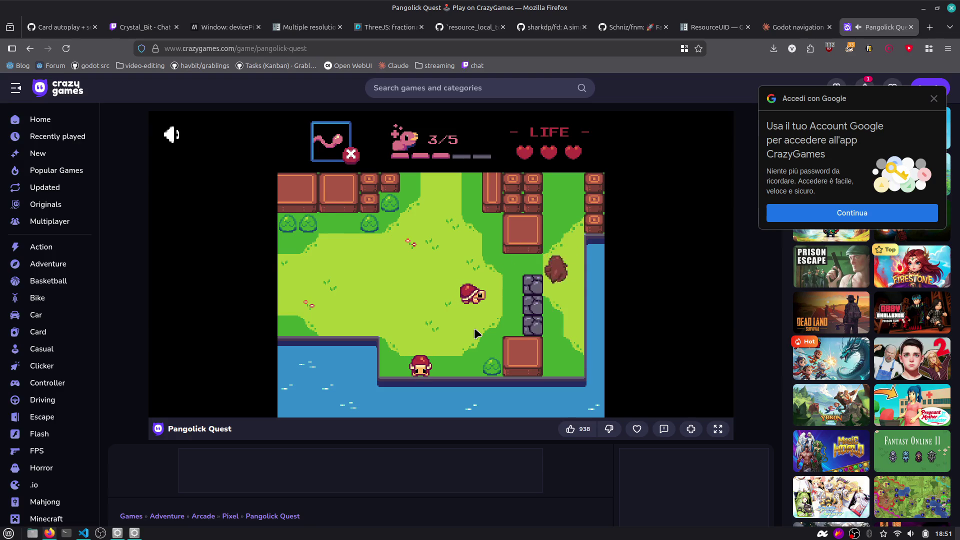
key(Right)
key(Right)
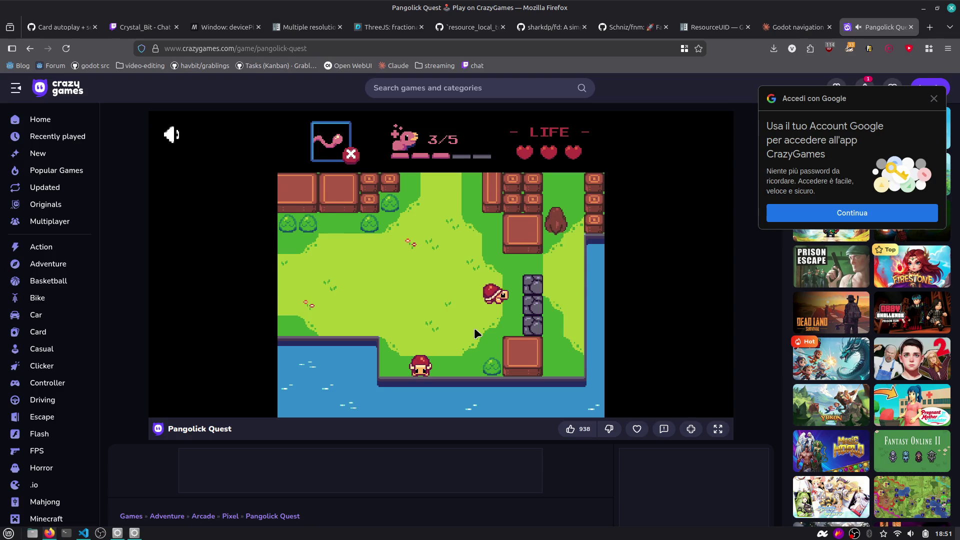
key(Right)
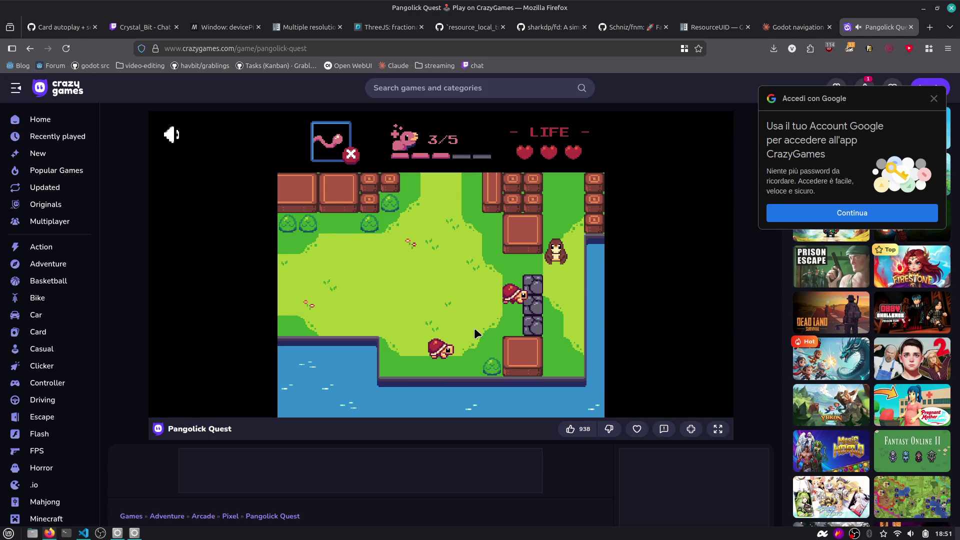
key(Left)
Head up and left to catch a bug and dismiss the Tongue 2 Meters upgrade
key(Up)
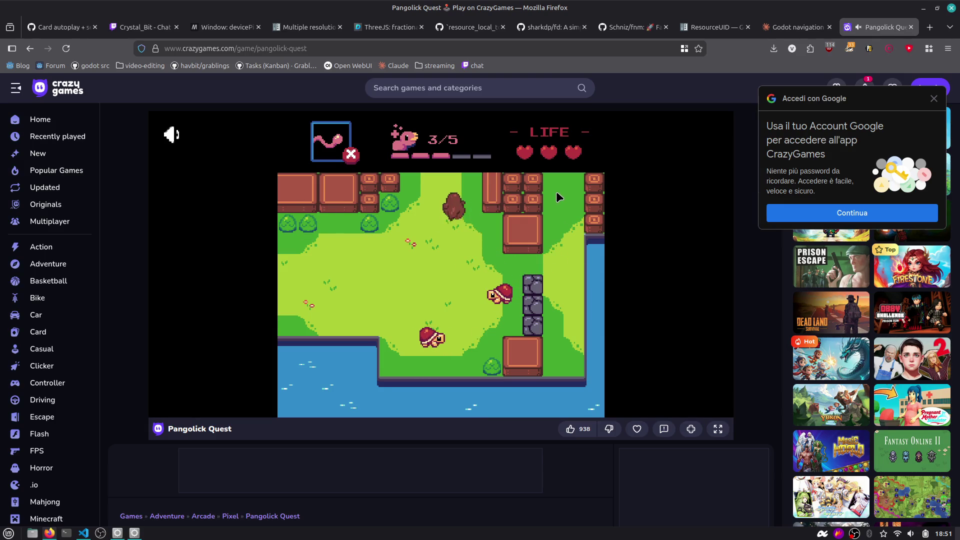
key(Up)
key(Left)
key(Up)
key(Left)
key(Left)
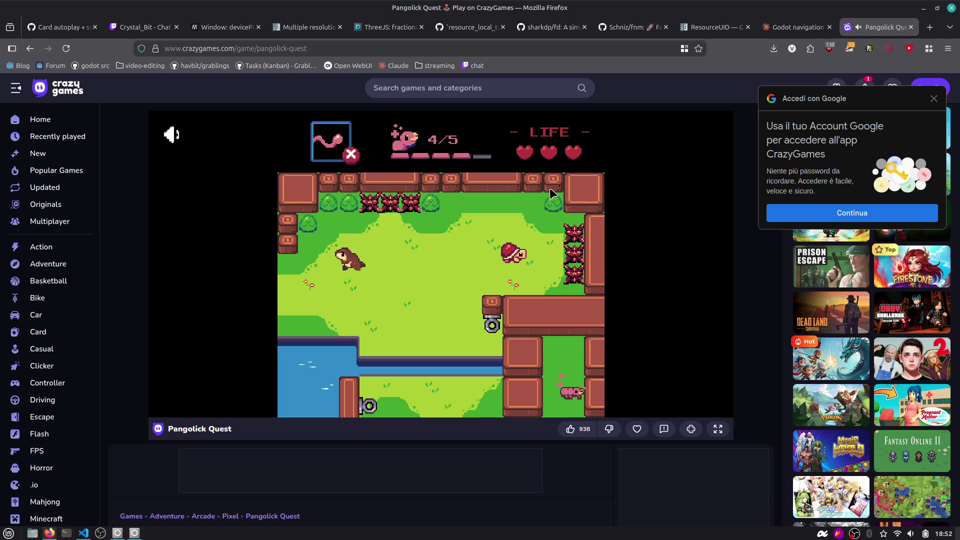
key(Left)
key(Down)
key(x)
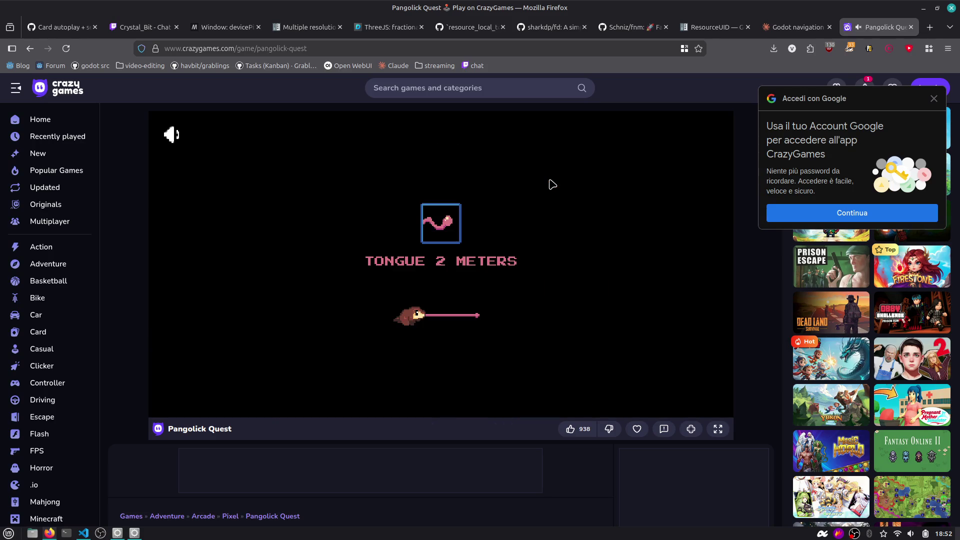
key(x)
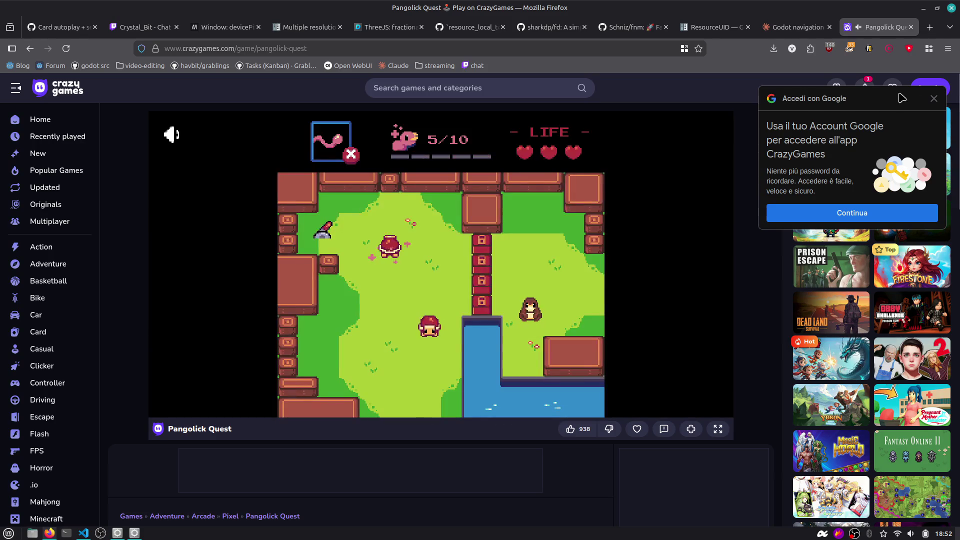
Walk the pangolin down into the rooms below, then close the Pangolick Quest tab
key(Right)
key(Right)
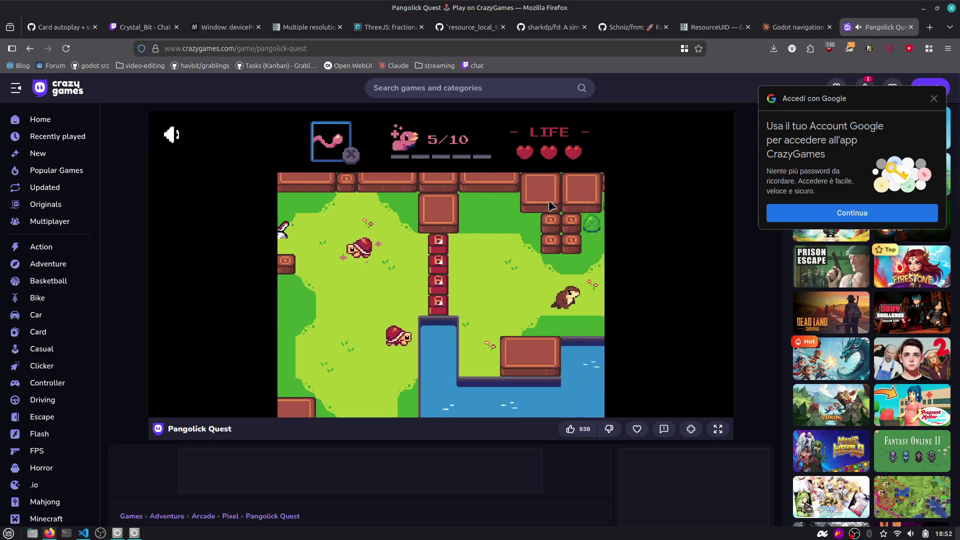
key(Left)
key(Down)
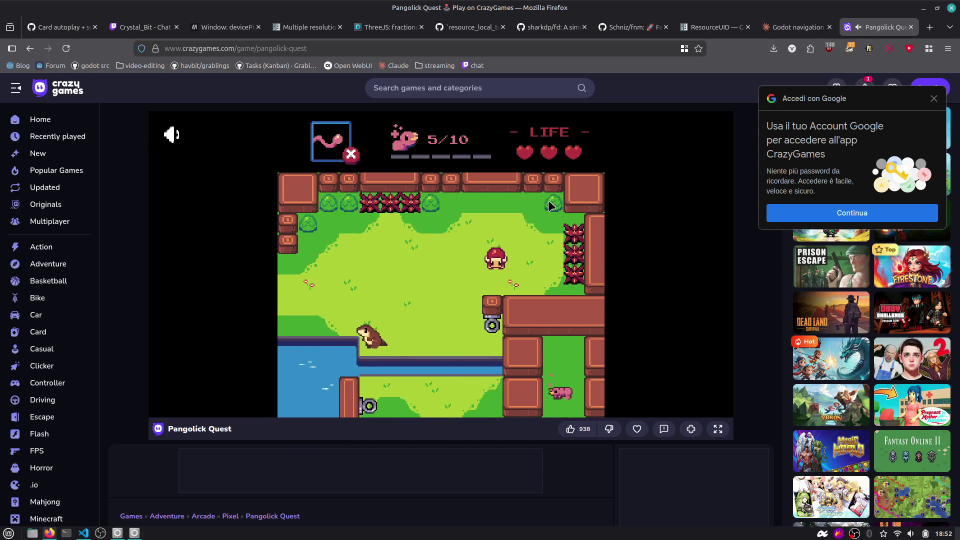
key(Right)
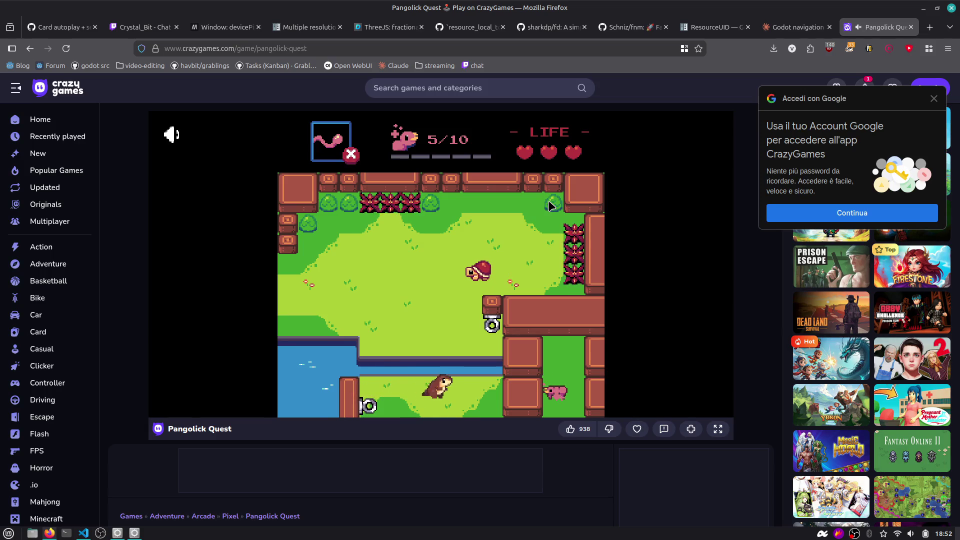
key(Down)
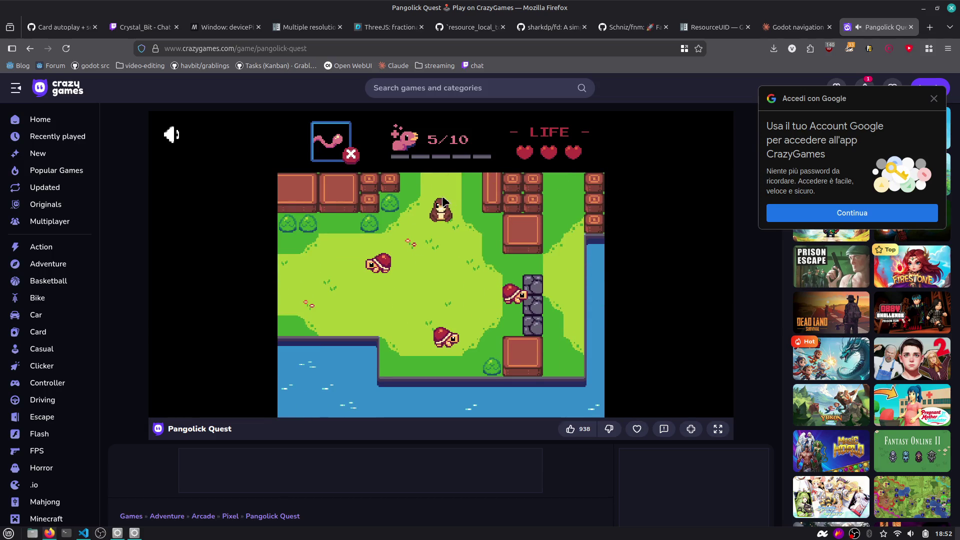
key(Down)
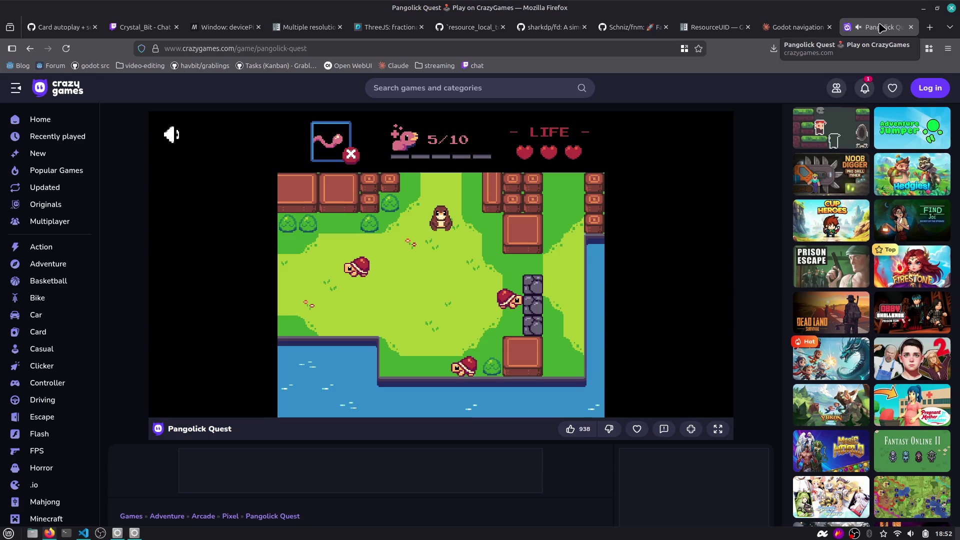
middle_click(881, 28)
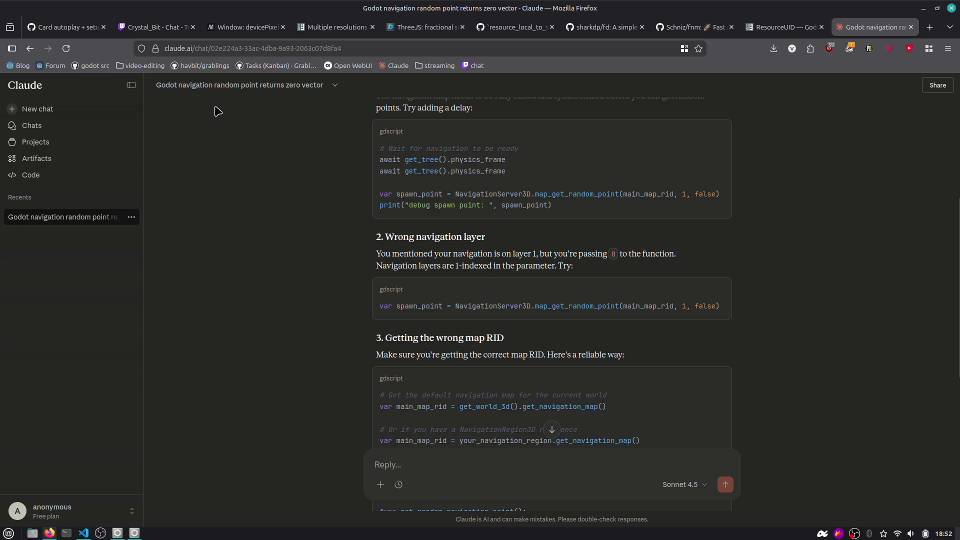
Switch back to the Godot editor and run the Grablings project again
key(alt+Tab)
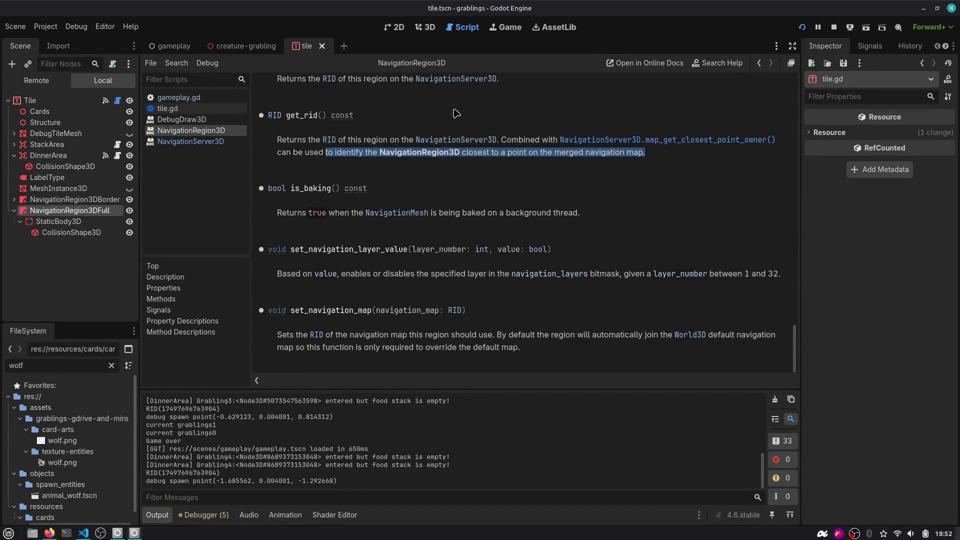
click(801, 27)
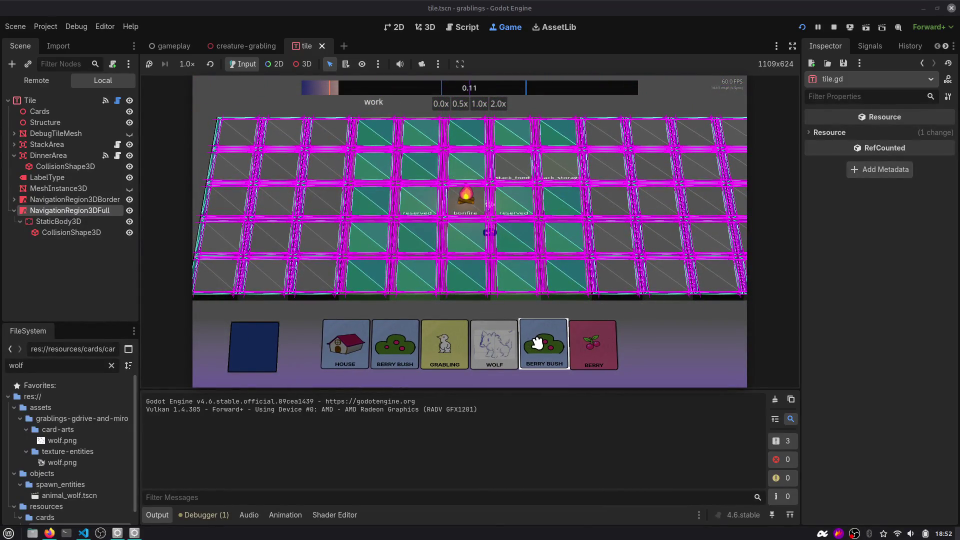
Place a House card with Rock materials on a tile and send a grabling to build it
key(F1)
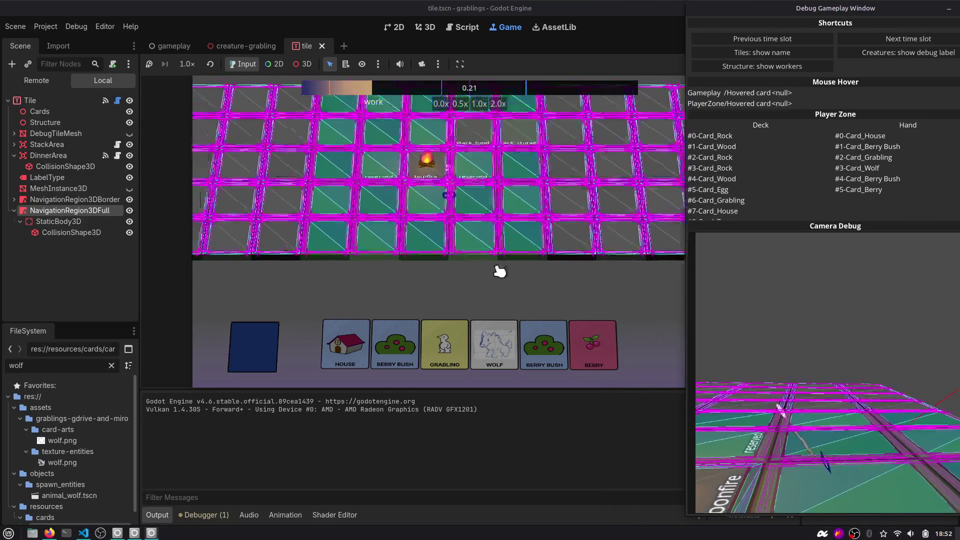
click(105, 26)
click(120, 95)
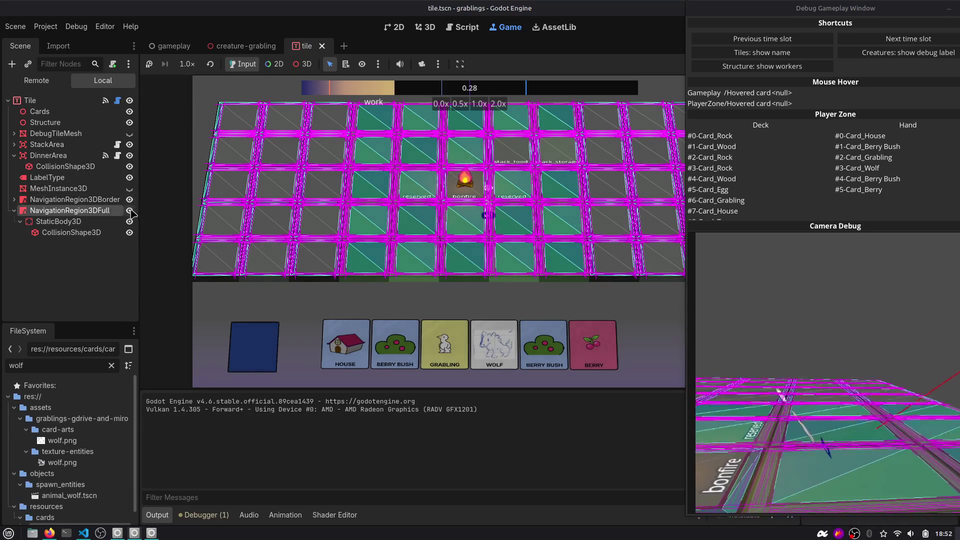
mouse_move(418, 342)
mouse_down()
mouse_move(380, 270)
mouse_move(423, 228)
mouse_up()
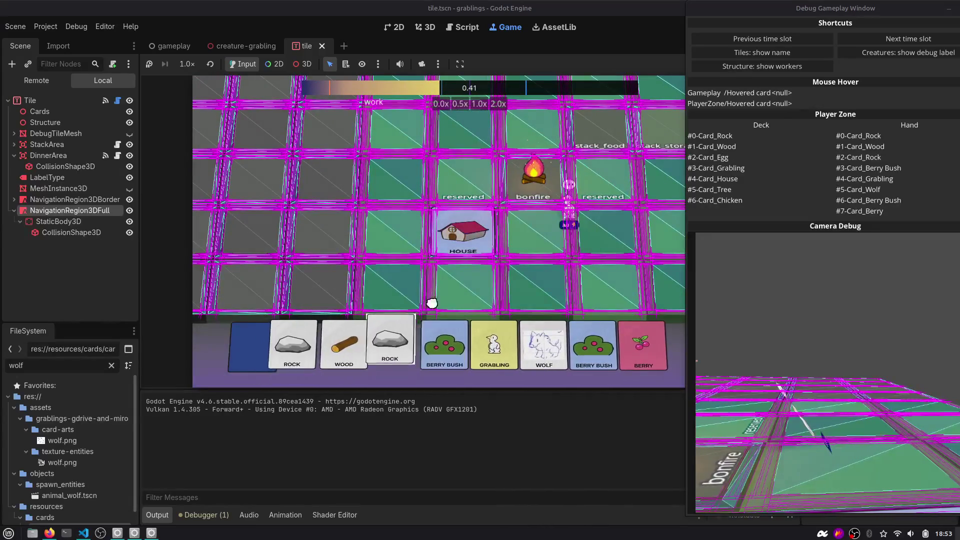
drag(389, 340, 454, 215)
drag(345, 345, 453, 197)
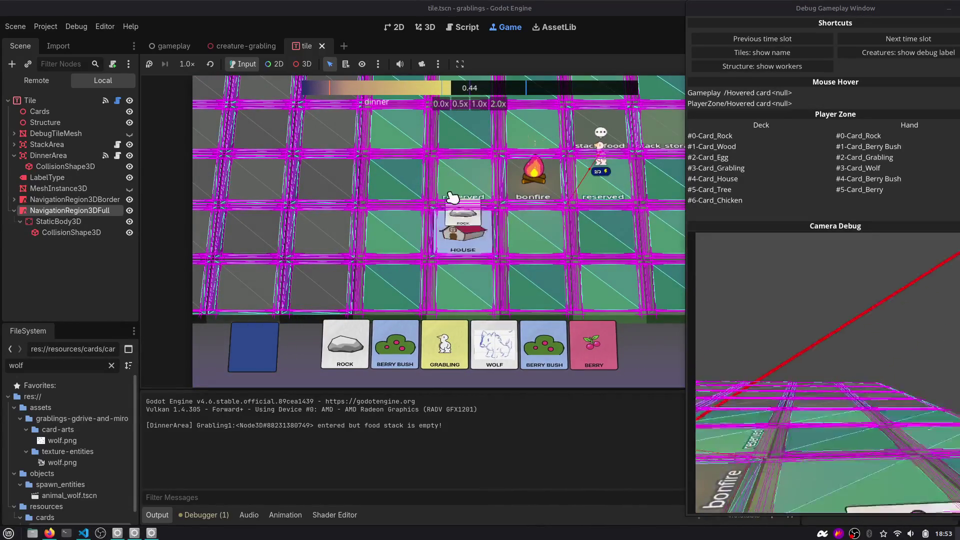
drag(600, 160, 490, 230)
Hide the border and full navigation regions, add a Grabling beside the house, and advance time
click(129, 199)
click(129, 210)
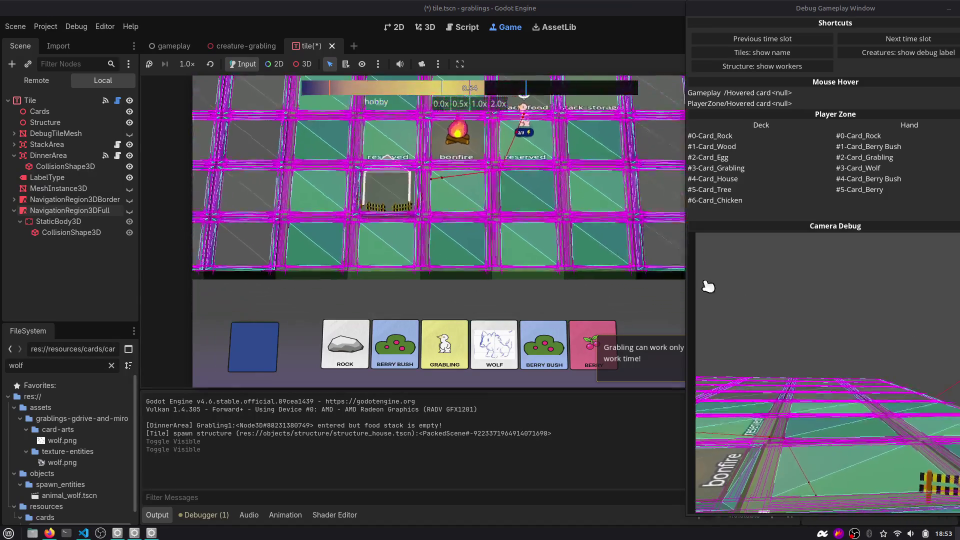
drag(444, 344, 422, 172)
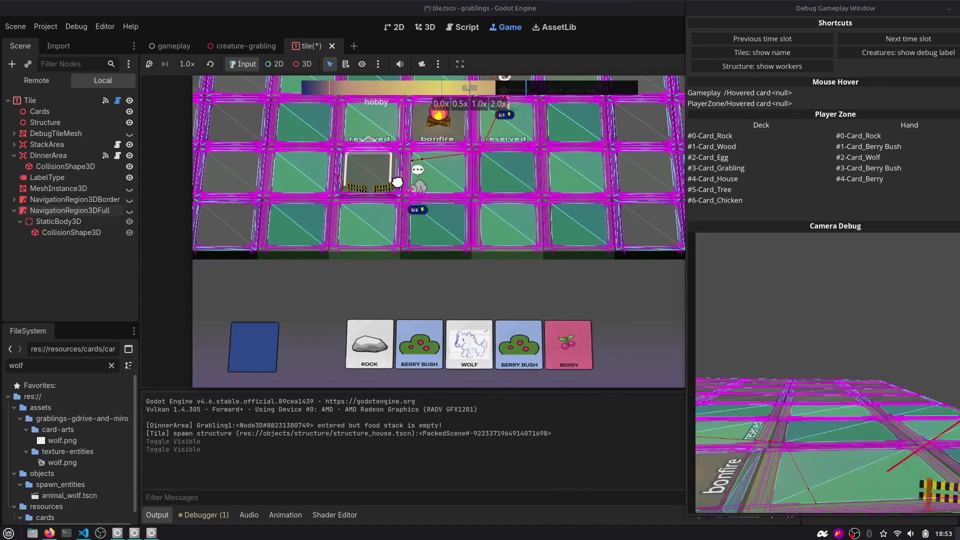
click(878, 43)
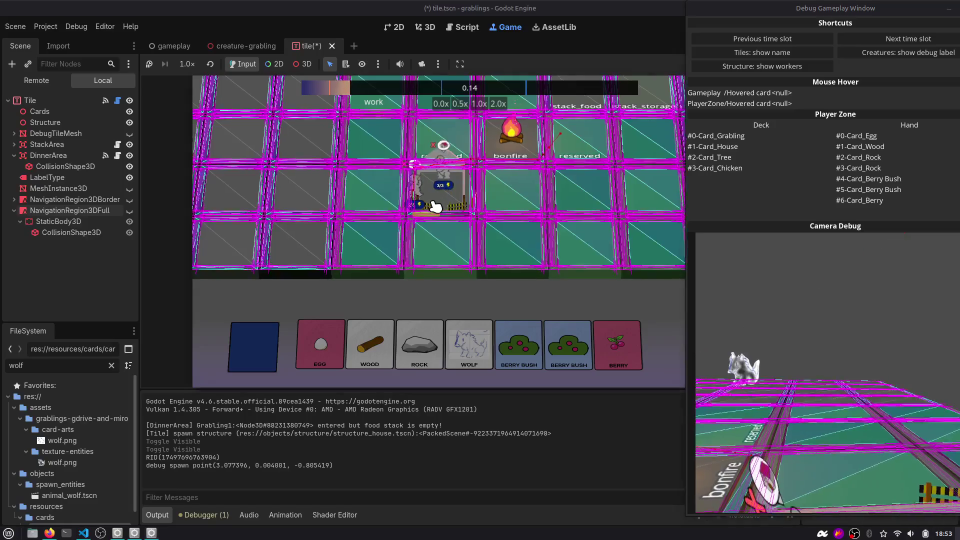
Bring the editor in front of the debug window and stop the running game
scroll(500, 215, up, 3)
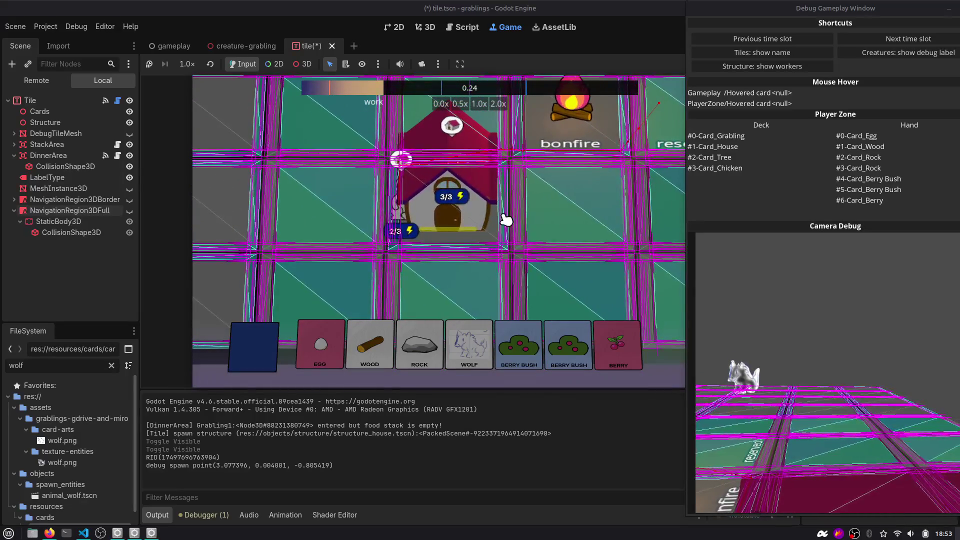
click(681, 7)
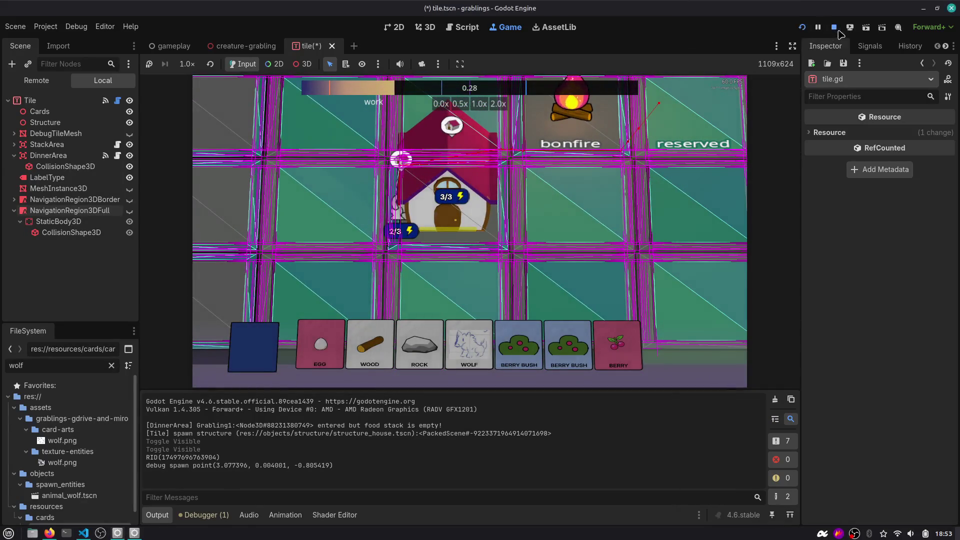
click(834, 29)
key(ctrl+shift+o)
Open the preview_3d.tscn scene in the 3D view
text(preview)
key(Return)
click(419, 29)
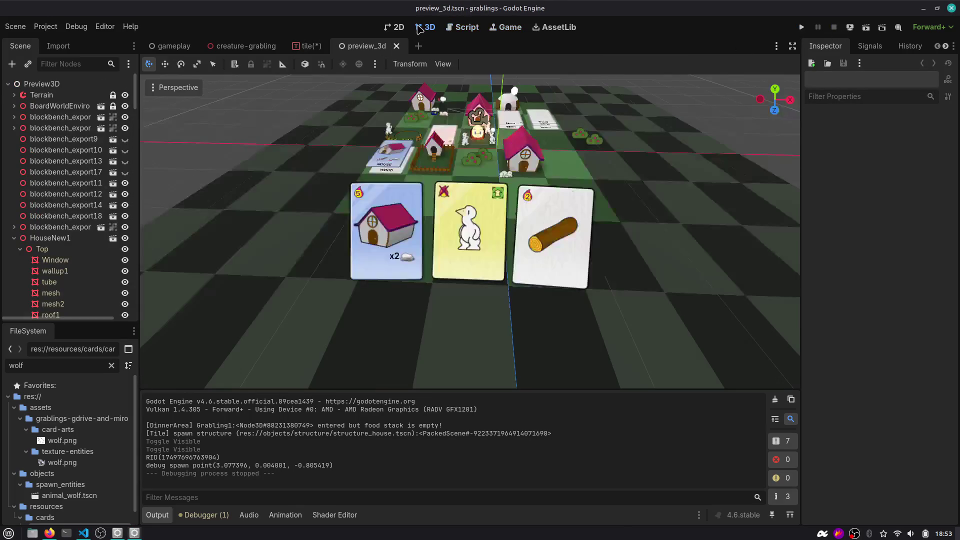
Preview the scene through the CameraMain node, then run the project
click(70, 64)
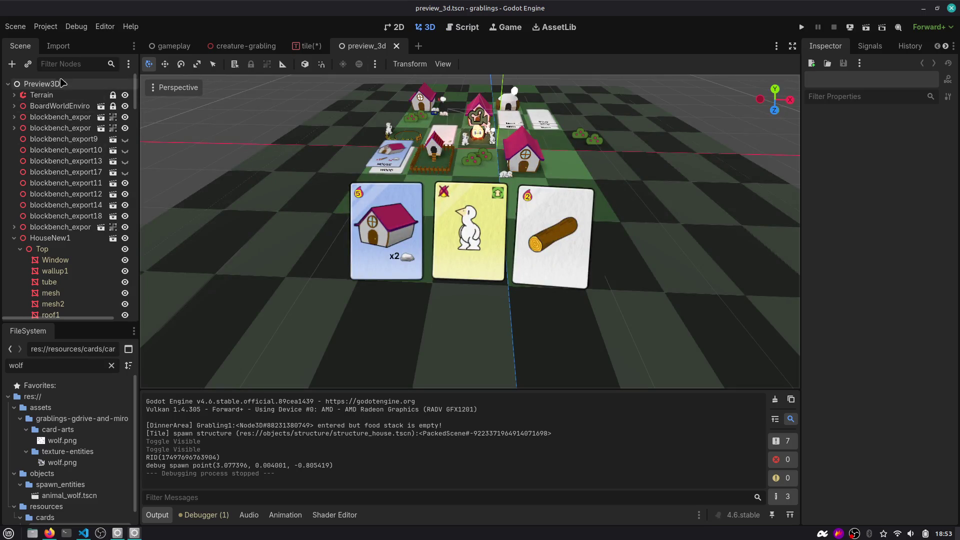
text(ca)
click(45, 95)
click(153, 106)
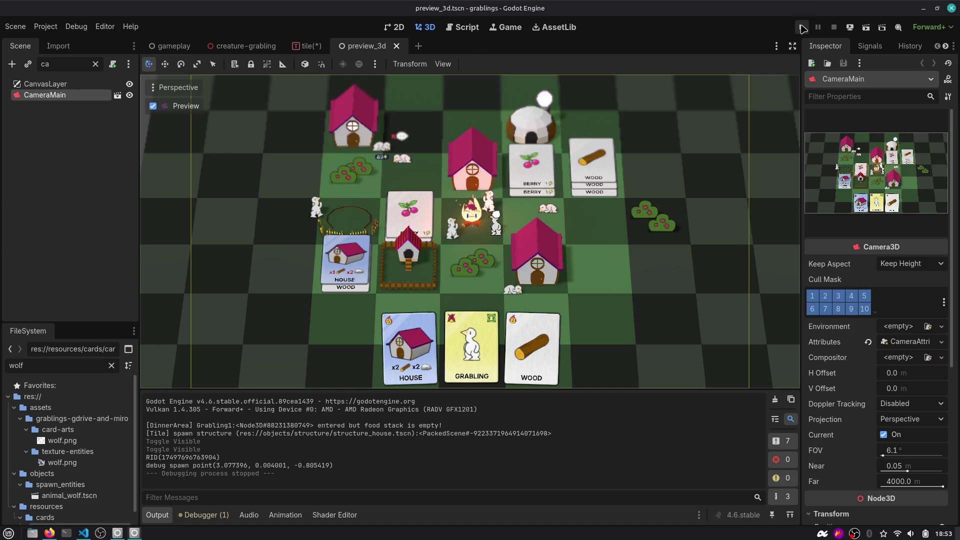
click(802, 27)
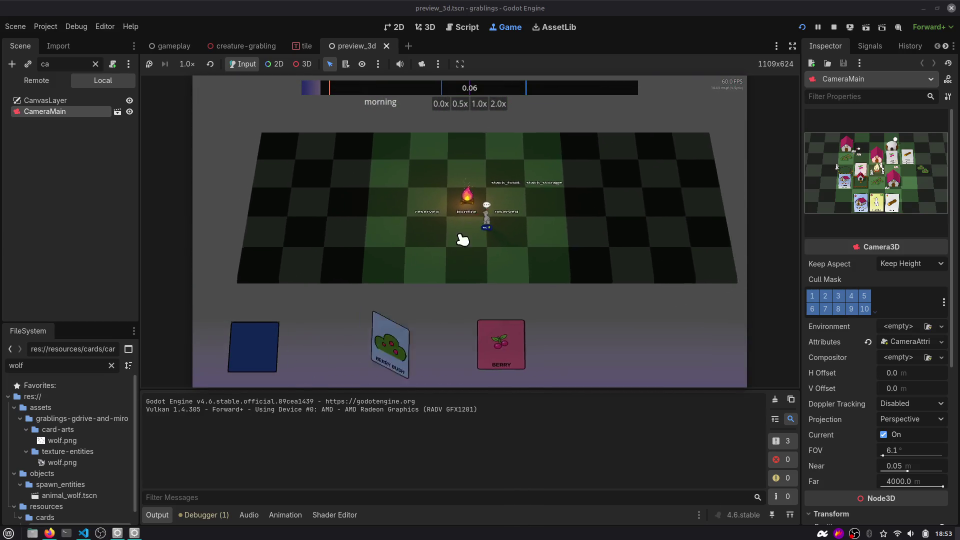
In the running game, place the Berry Bush, Berry and House cards onto board tiles
mouse_move(467, 342)
mouse_down()
mouse_move(447, 231)
mouse_move(445, 240)
mouse_up()
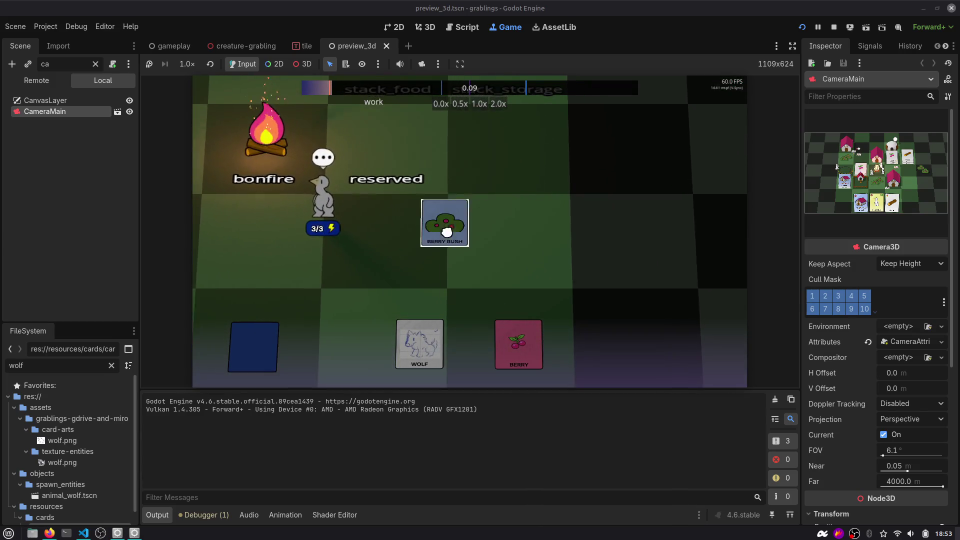
click(450, 325)
mouse_move(492, 343)
mouse_down()
mouse_move(509, 170)
mouse_move(509, 226)
mouse_up()
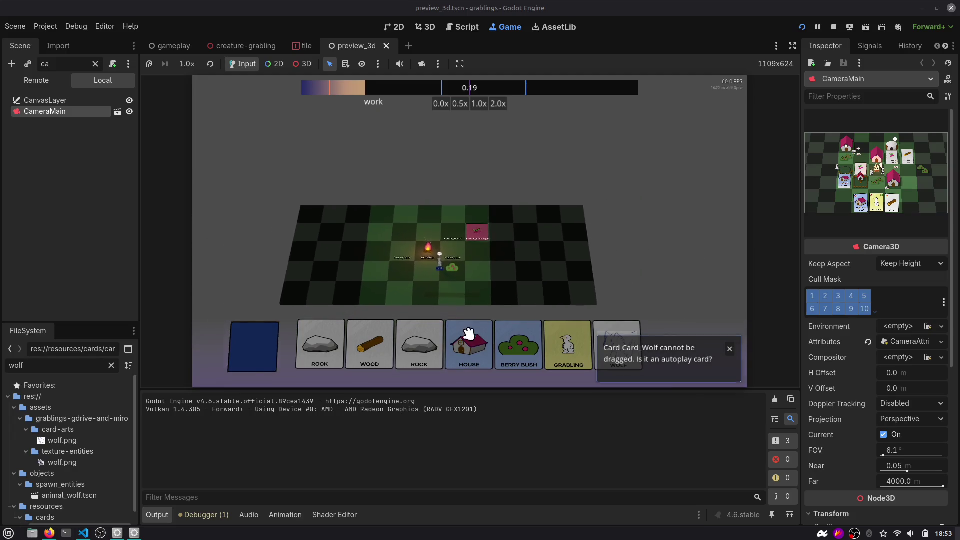
drag(469, 334, 491, 235)
drag(474, 297, 495, 286)
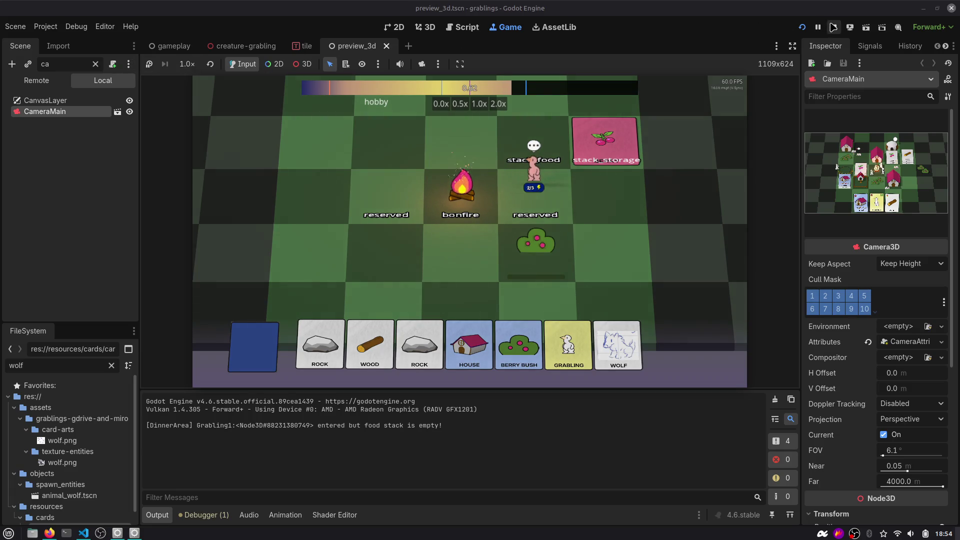
Stop the game, clear the scene tree filter and switch to the gameplay scene
click(833, 27)
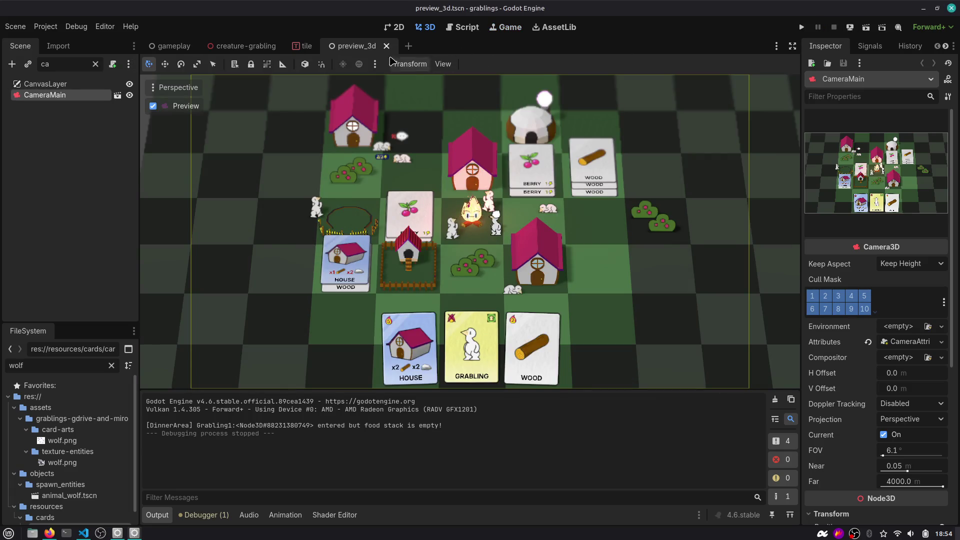
click(70, 116)
click(95, 64)
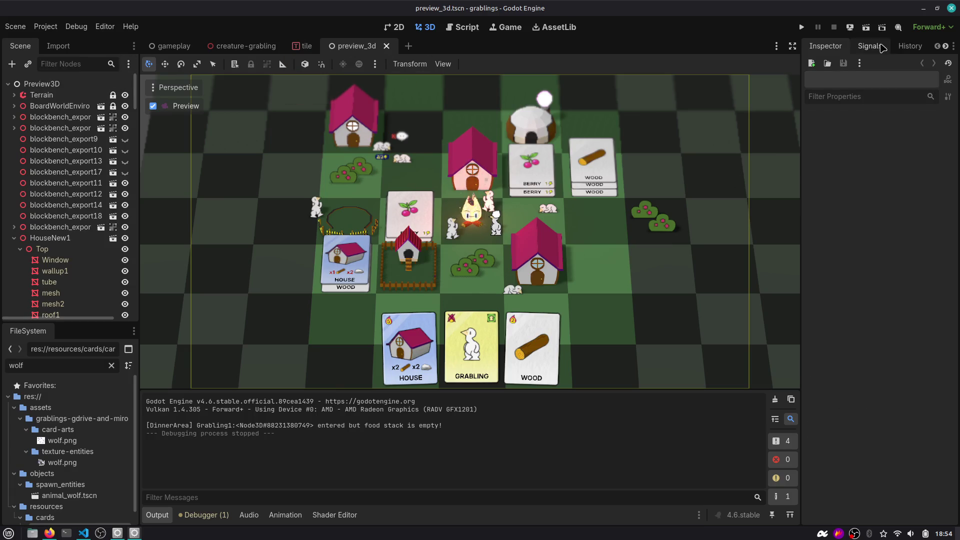
click(170, 46)
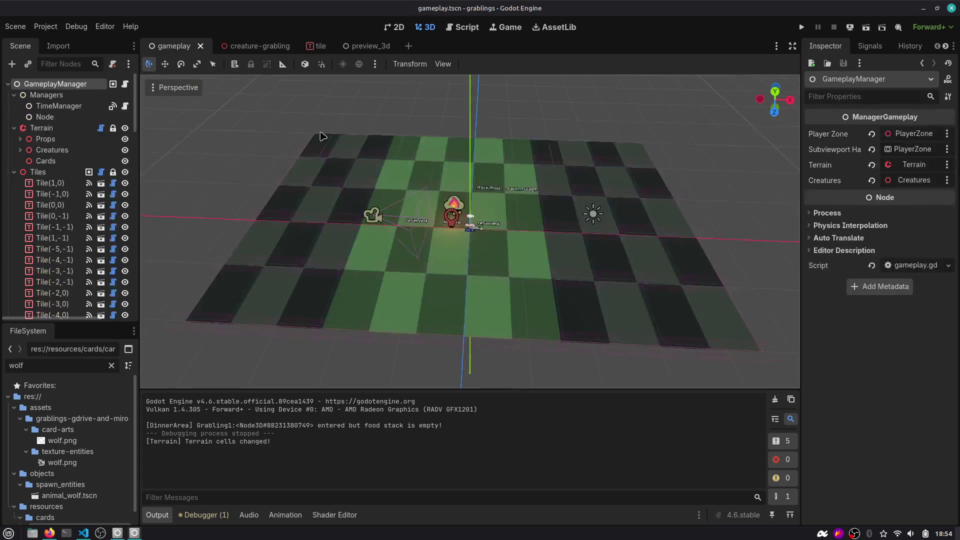
scroll(442, 172, up, 3)
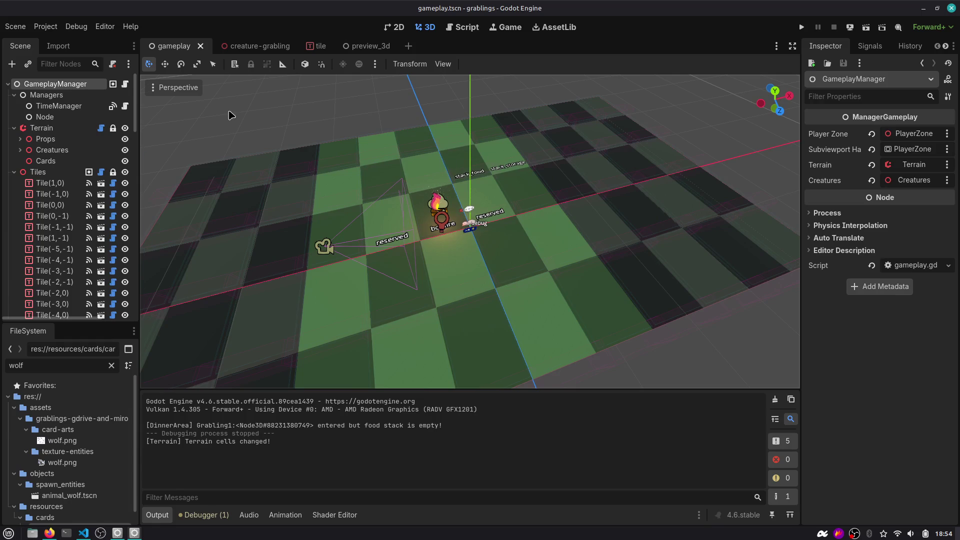
Collapse the Managers, Terrain, Tiles and LayerPlayerZone branches in the Scene dock
click(14, 94)
click(14, 105)
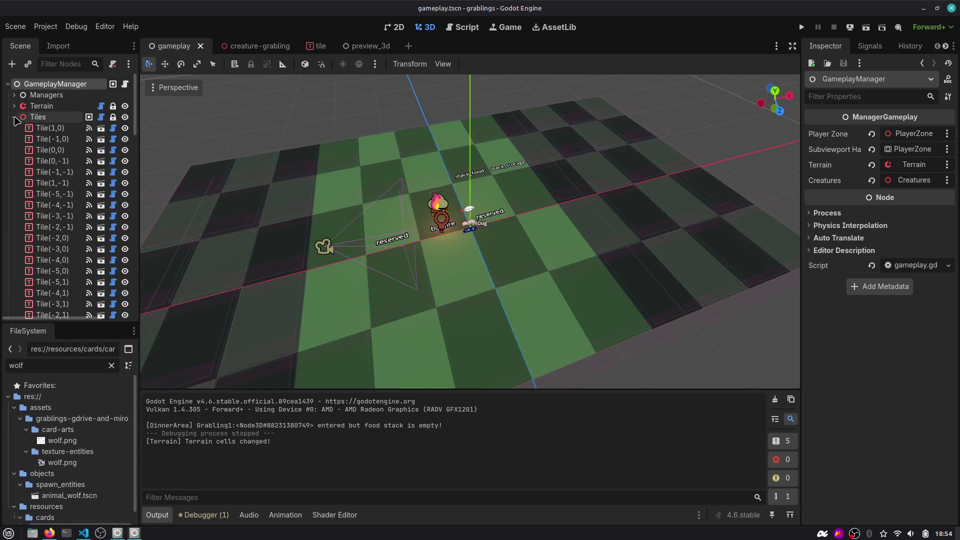
click(14, 117)
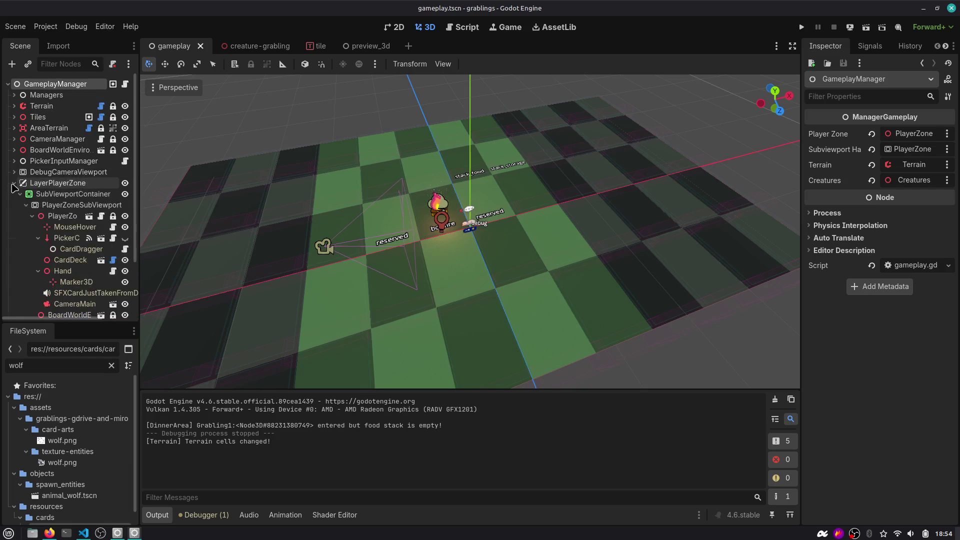
click(14, 183)
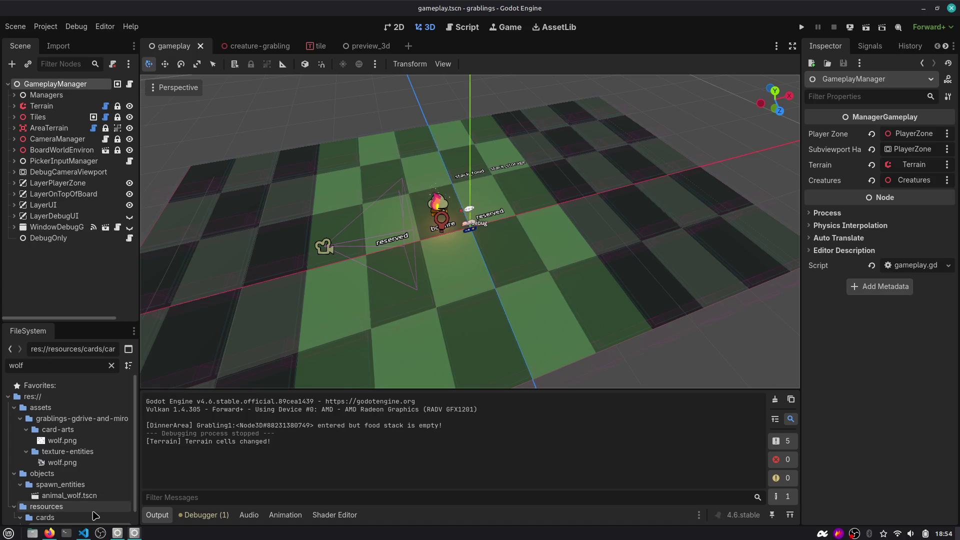
Deselect GameplayManager so nothing is inspected, then launch the game
mouse_move(87, 532)
key(alt+Tab)
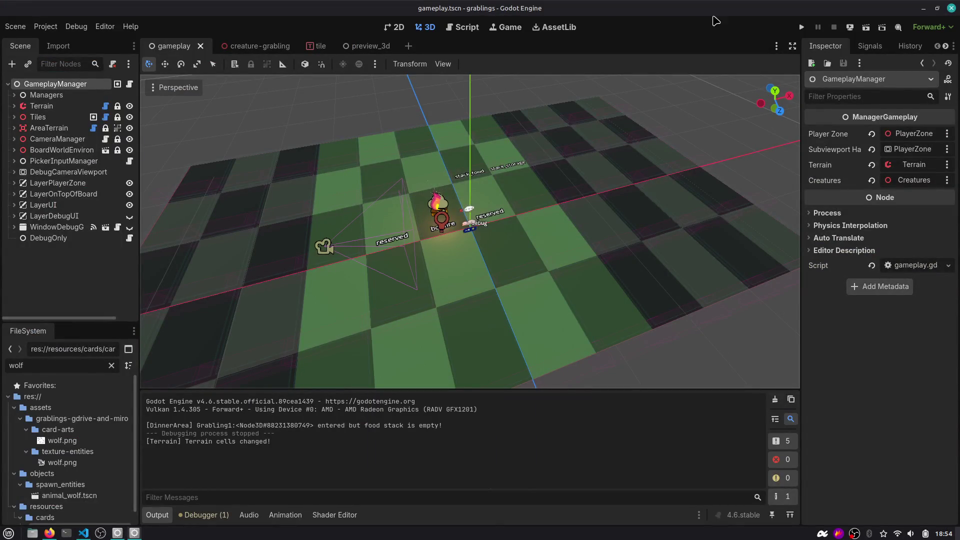
click(60, 252)
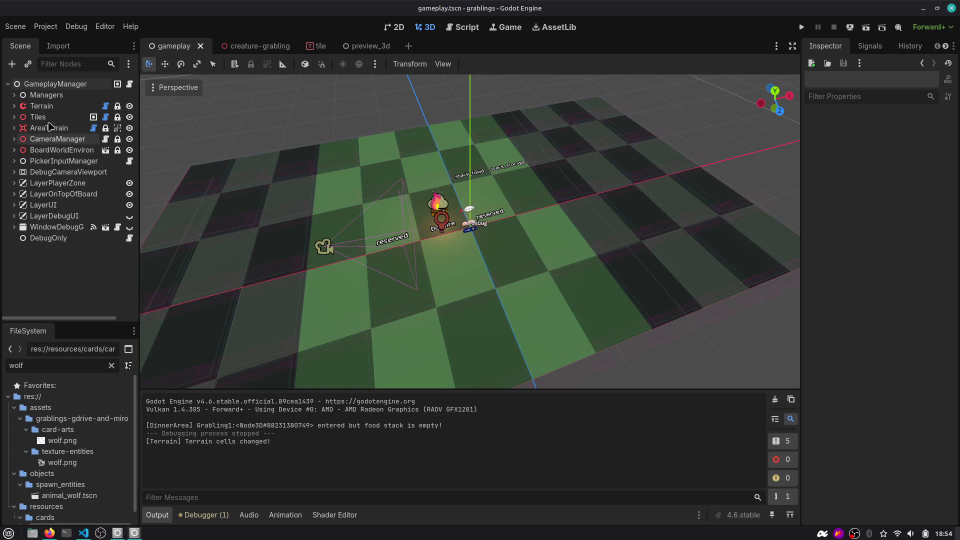
click(801, 27)
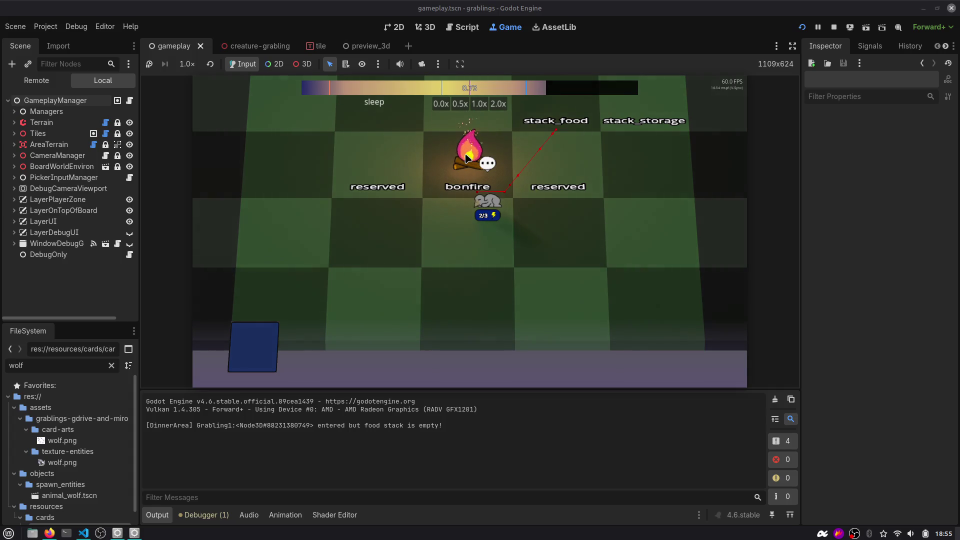
Restart the running game in the Game view, then switch to the Claude chat in Firefox
click(801, 27)
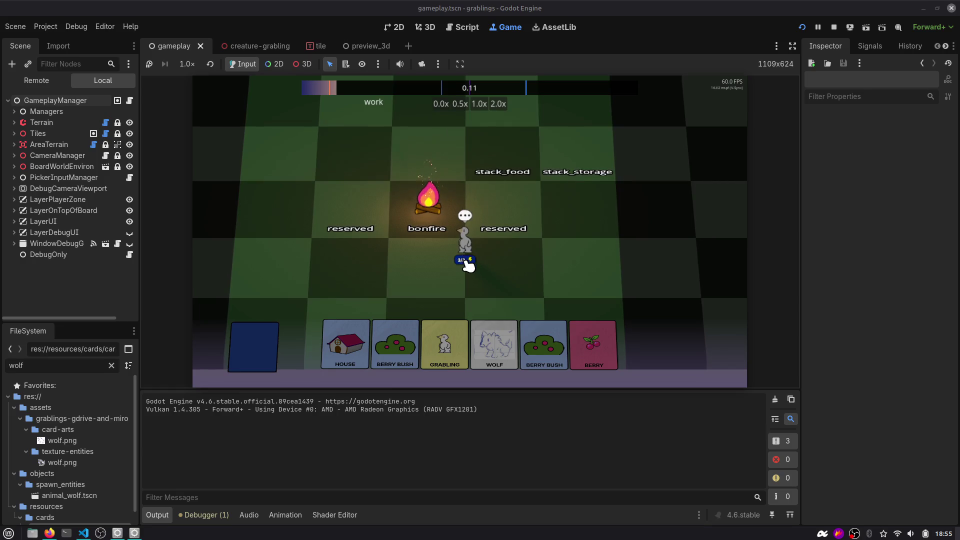
key(alt+Tab)
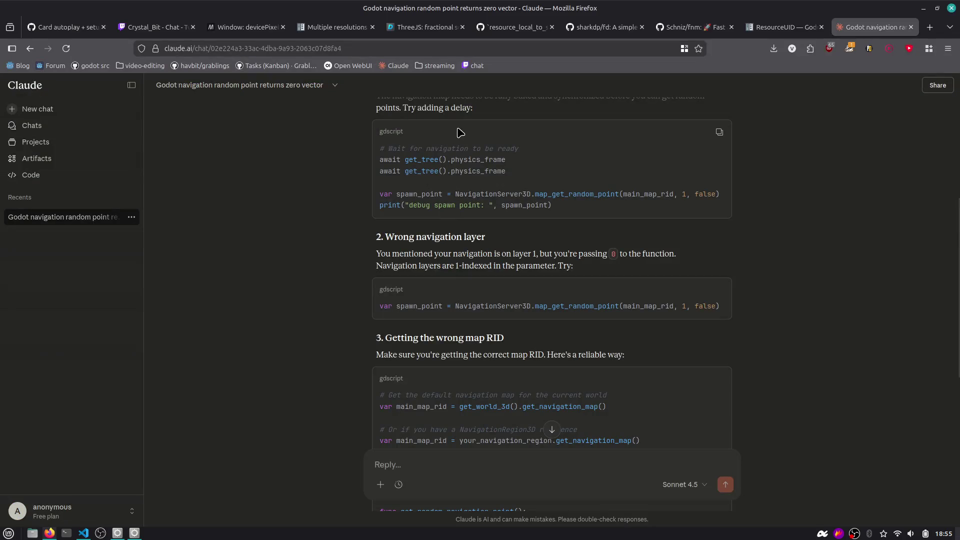
Start a reply by pasting map_get_random_point copied from Claude's example code
scroll(350, 184, down, 3)
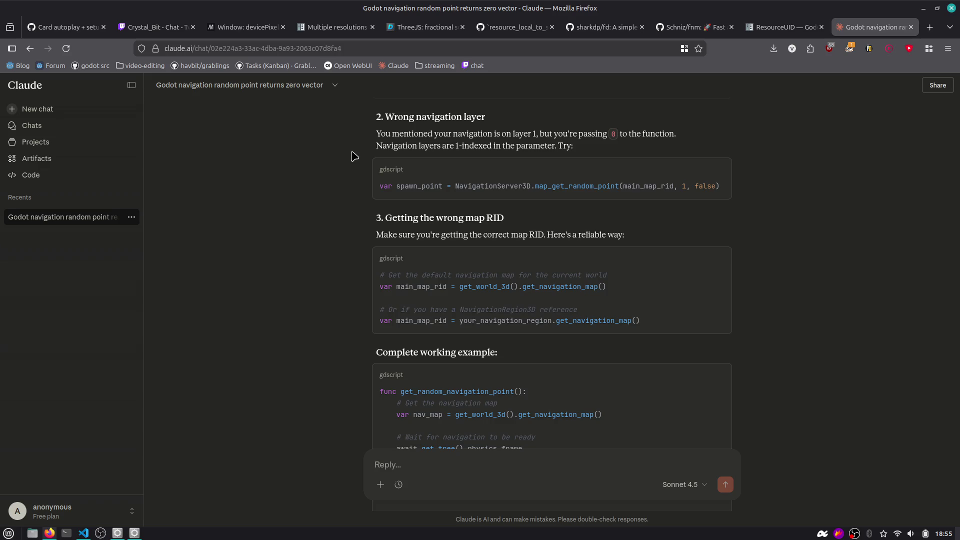
scroll(459, 250, down, 3)
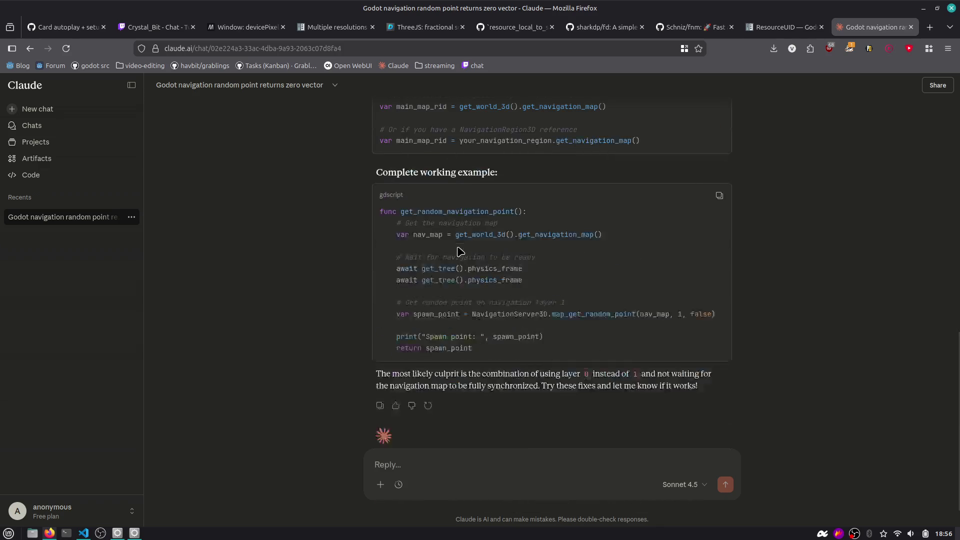
key(alt+Tab)
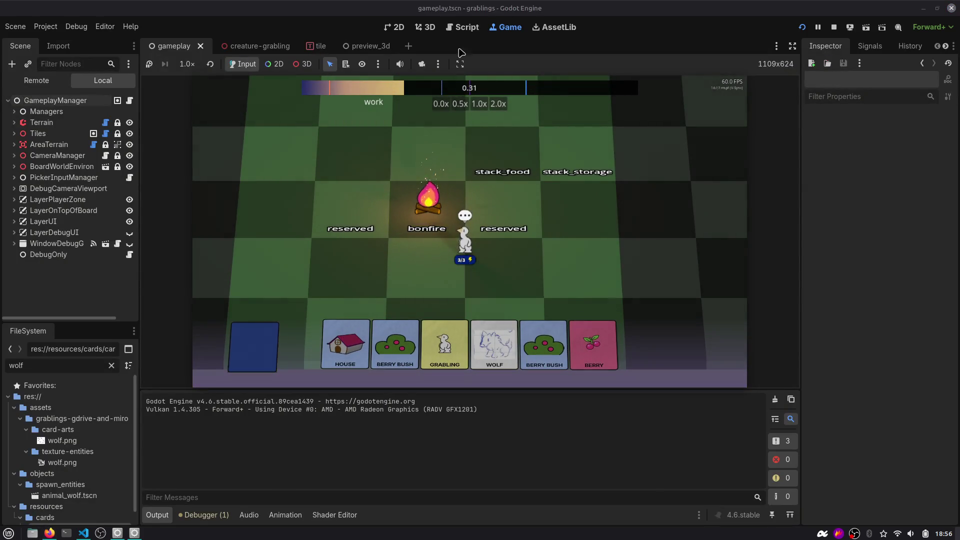
key(alt+Tab)
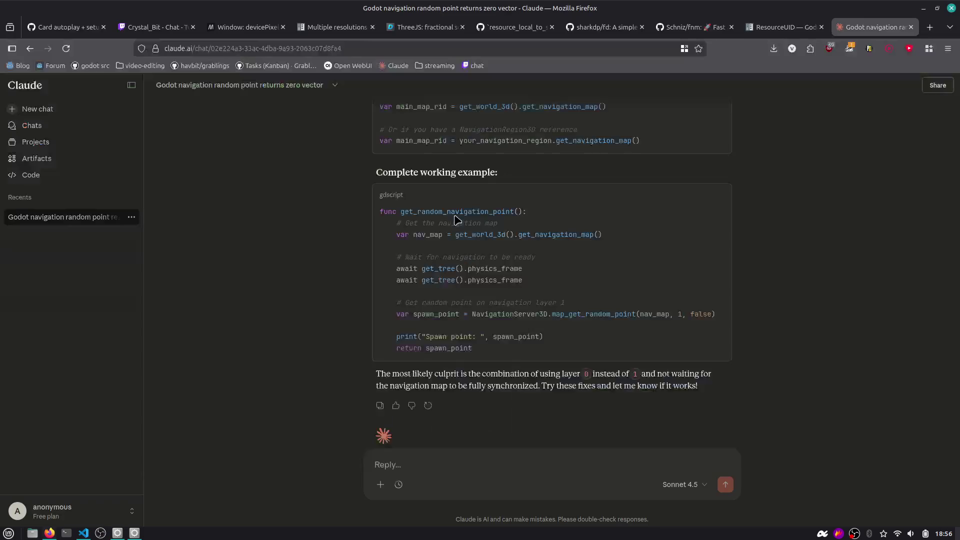
text(get_)
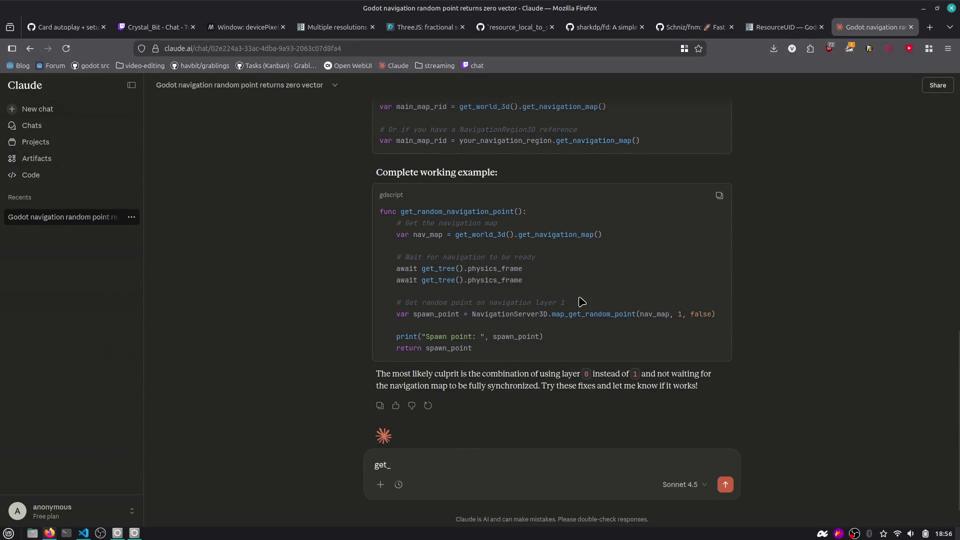
double_click(584, 315)
key(ctrl+c)
click(438, 461)
key(ctrl+a)
key(ctrl+v)
Finish and send the question asking whether map_get_random_point includes non-active regions
text(doesn)
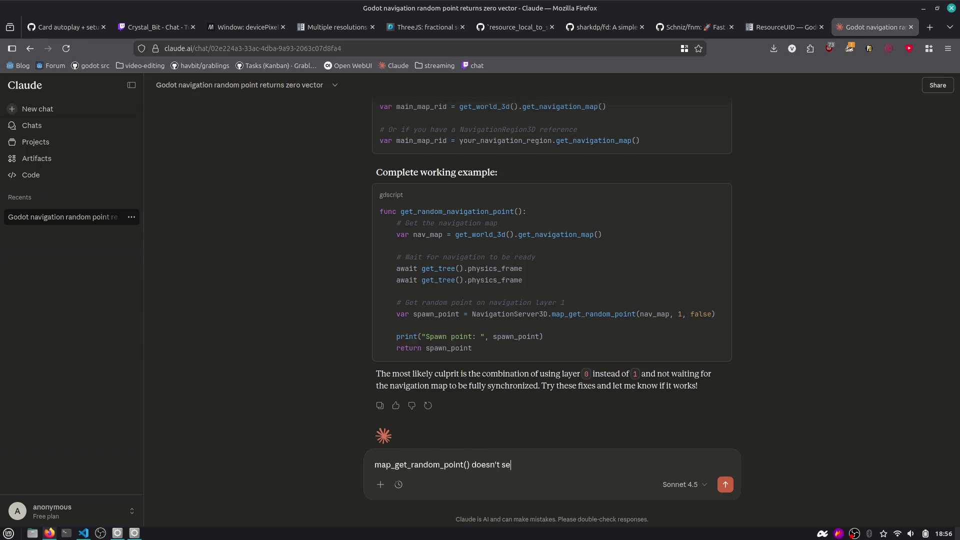
key(ctrl+BackSpace)
key(ctrl+shift+Left)
key(ctrl+shift+Left)
text(se)
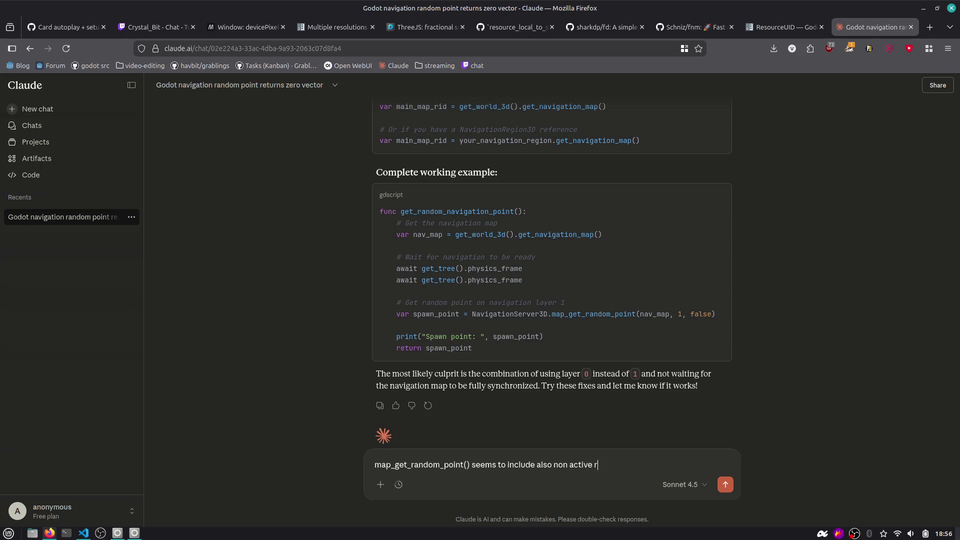
key(shift+Return)
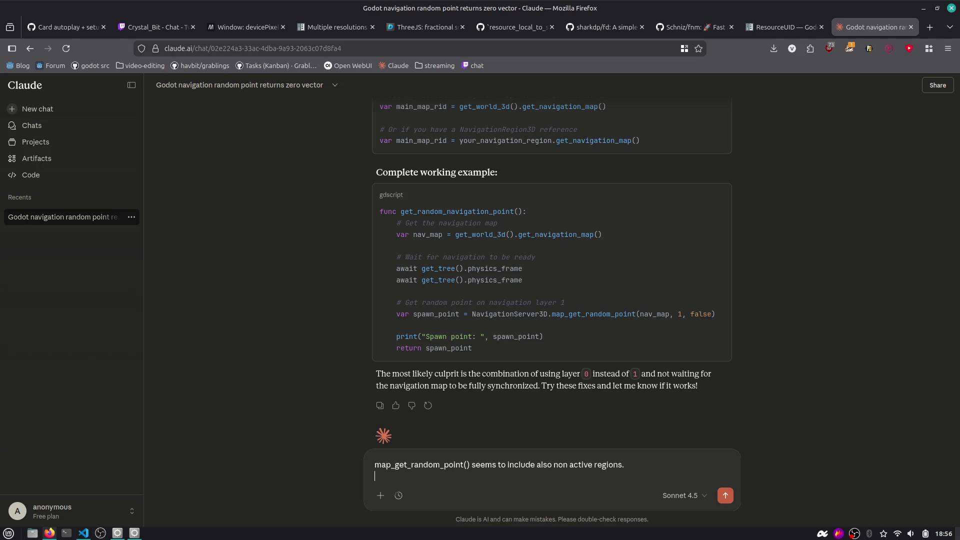
key(ctrl+BackSpace)
key(ctrl+BackSpace)
key(ctrl+BackSpace)
key(BackSpace)
text(, is i)
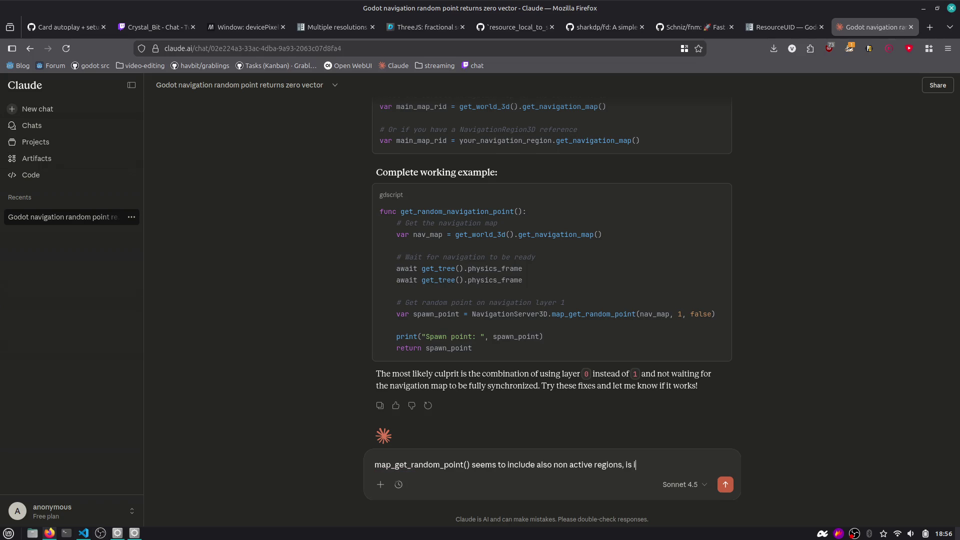
key(Return)
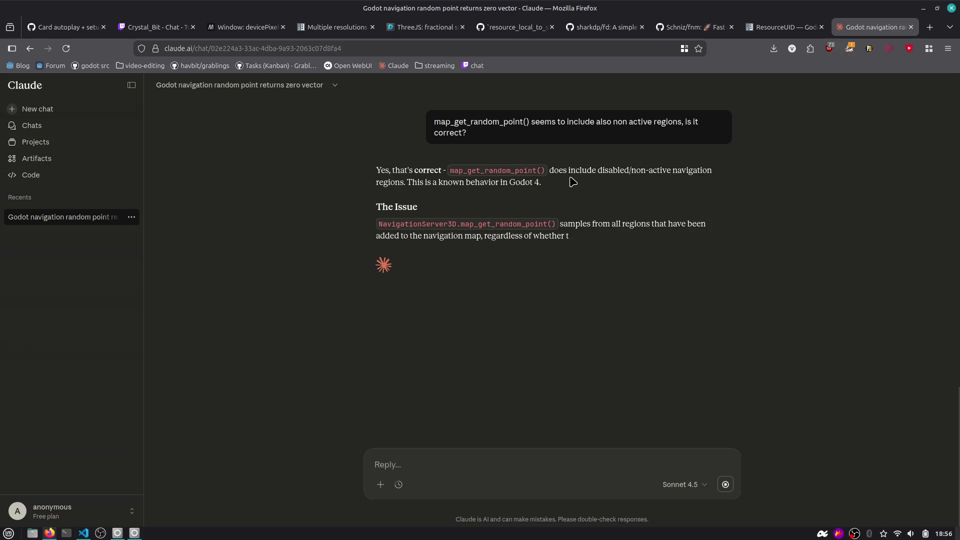
Read Claude's answer confirming disabled regions are sampled, and open the Godot GitHub repository
mouse_move(395, 170)
mouse_down()
mouse_move(553, 176)
mouse_move(335, 185)
mouse_move(360, 166)
mouse_up()
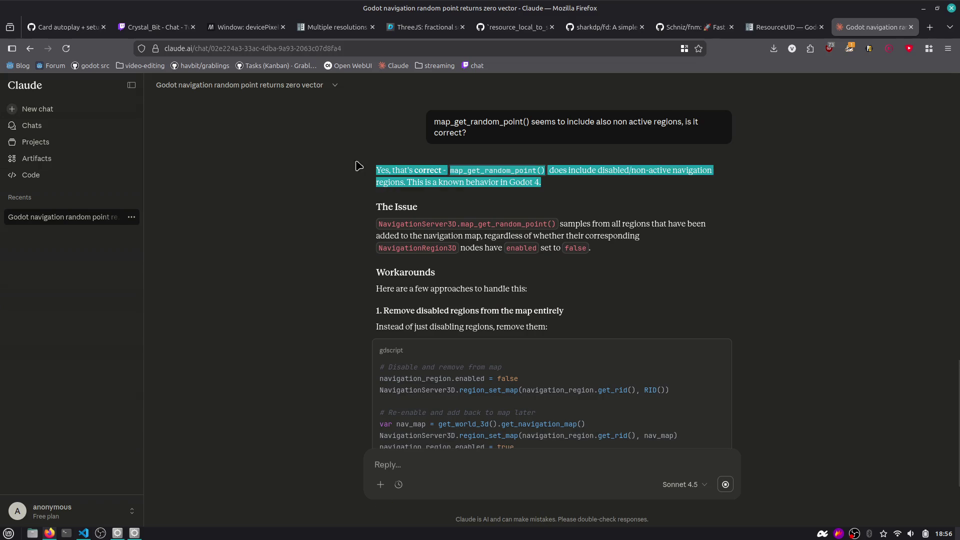
click(569, 169)
mouse_move(567, 171)
mouse_down()
mouse_move(636, 173)
mouse_move(643, 183)
mouse_up()
click(458, 179)
mouse_move(414, 170)
mouse_down()
mouse_move(572, 173)
mouse_move(588, 183)
mouse_up()
click(588, 183)
scroll(409, 198, down, 2)
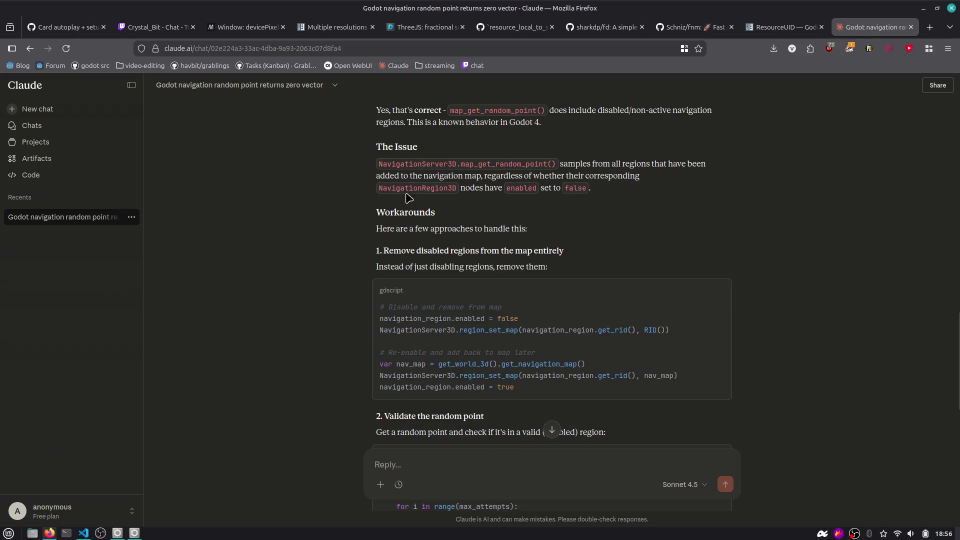
drag(411, 122, 540, 122)
click(520, 133)
middle_click(93, 66)
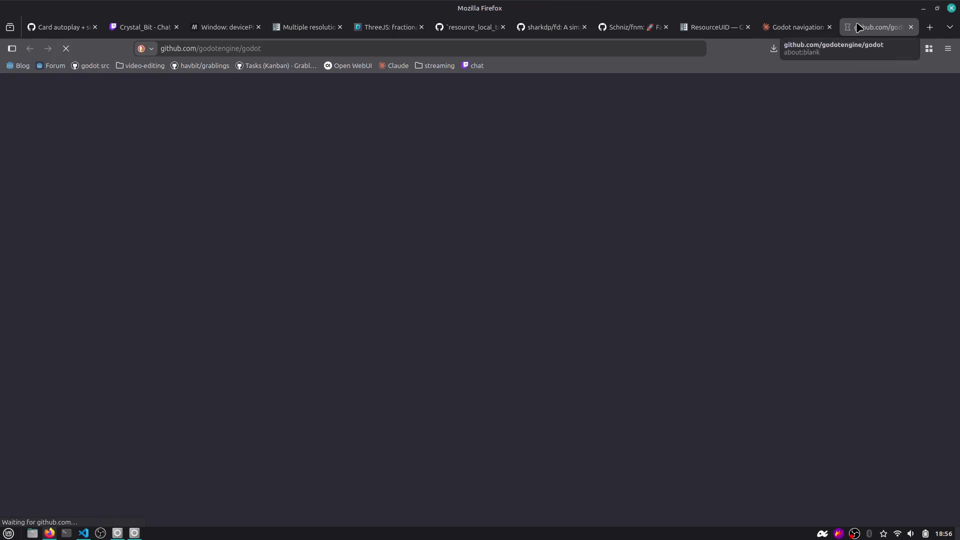
Open a new empty Visual Studio Code window with an integrated terminal
click(390, 45)
key(alt+Tab)
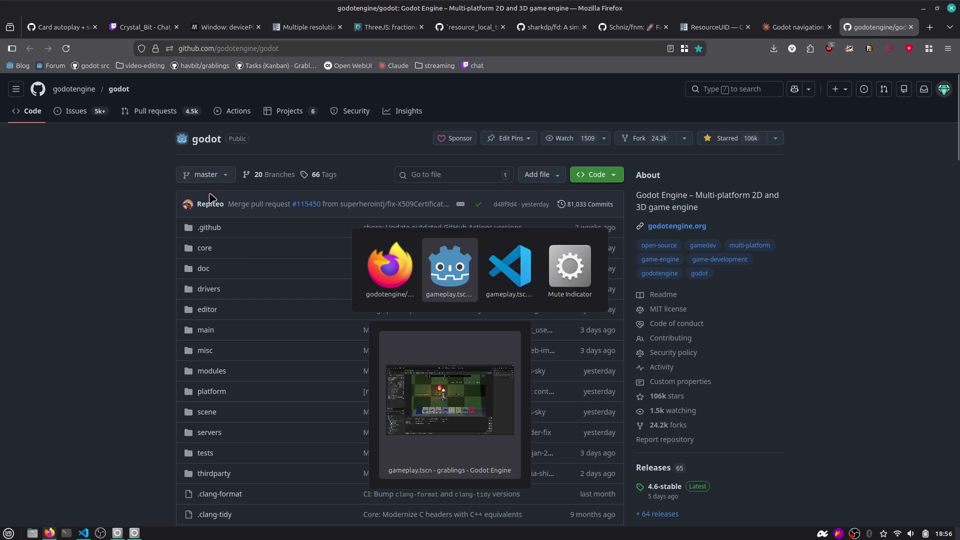
key(alt+Tab)
key(ctrl+shift+n)
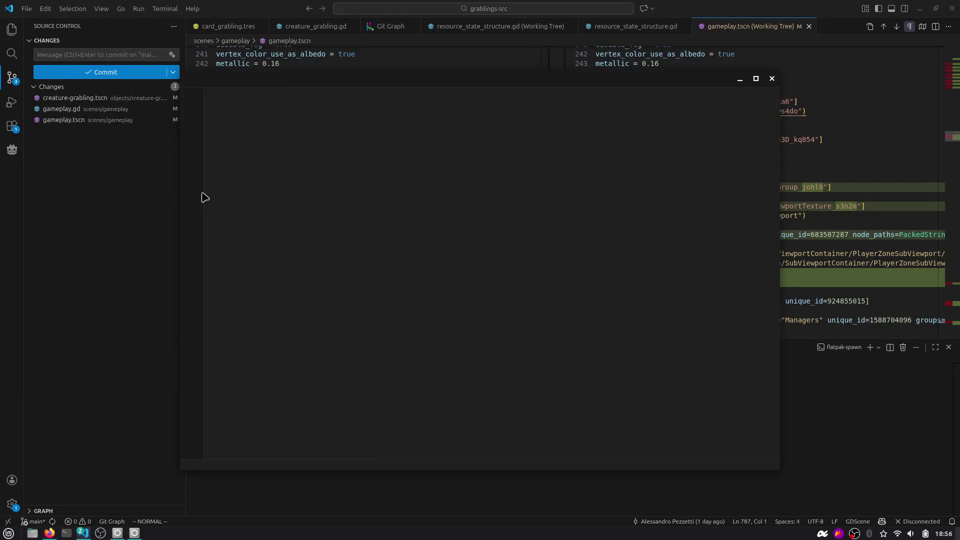
key(ctrl+shift+p)
key(Return)
text(g)
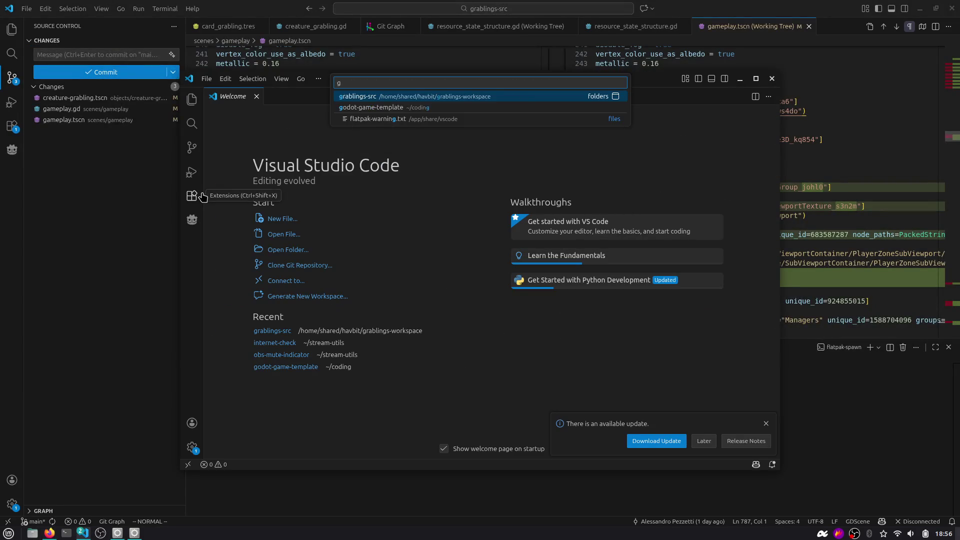
key(Escape)
key(ctrl+grave)
text(cd godo)
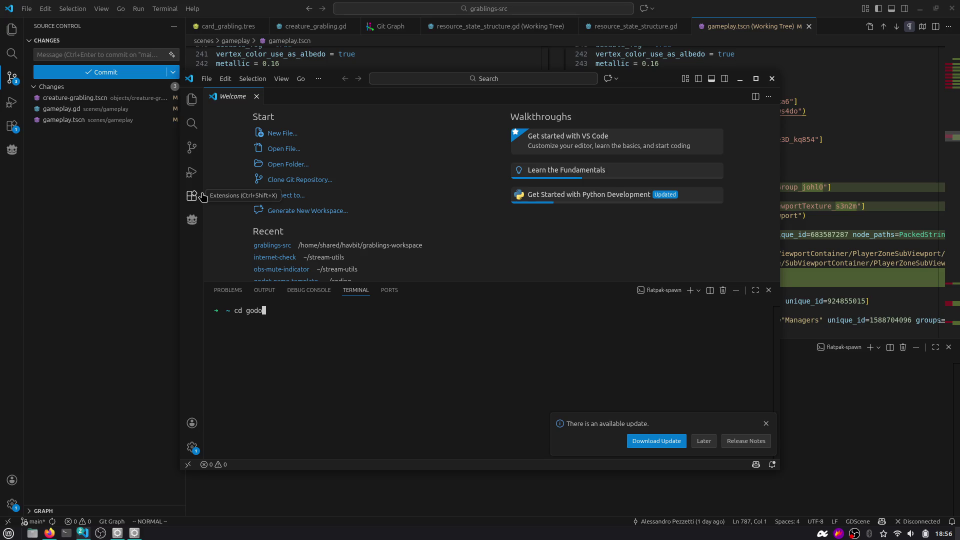
Change the terminal into the coding folder and clear the screen
key(BackSpace)
key(BackSpace)
key(BackSpace)
key(Tab)
text(o)
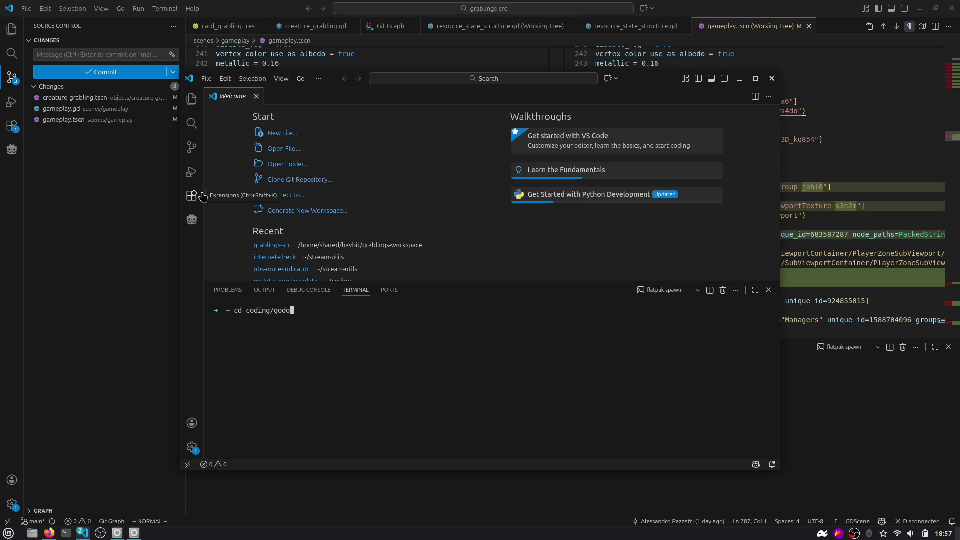
text(cd coding)
key(Return)
key(ctrl+l)
Draft 'git clone' with the Godot repository URL and --dept, then type 'git clone depth 0' in Firefox
text(git )
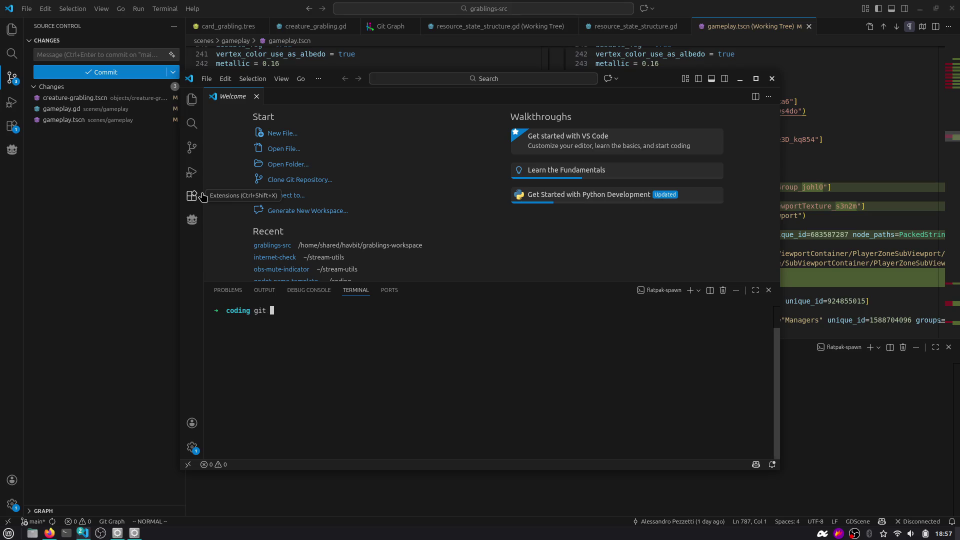
text(clone)
key(ctrl+shift+v)
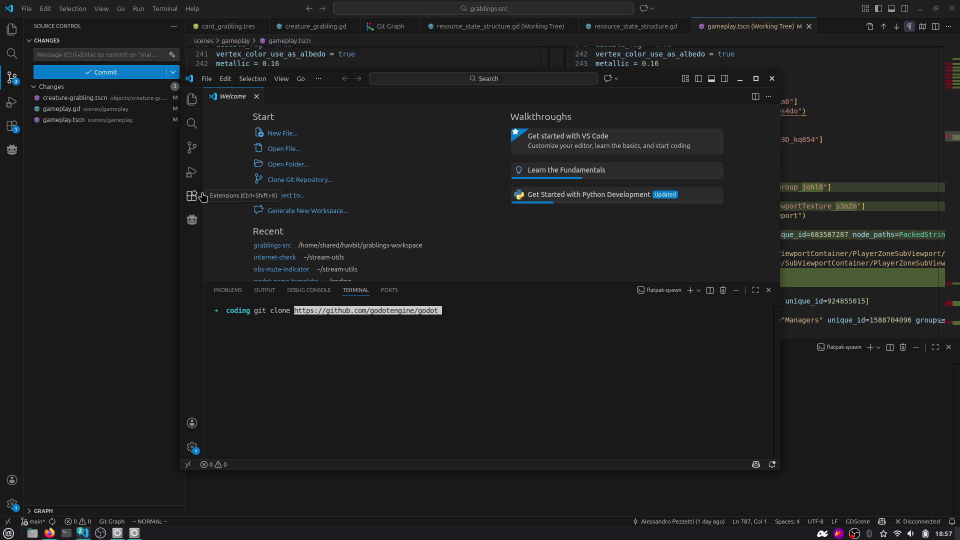
text(---d)
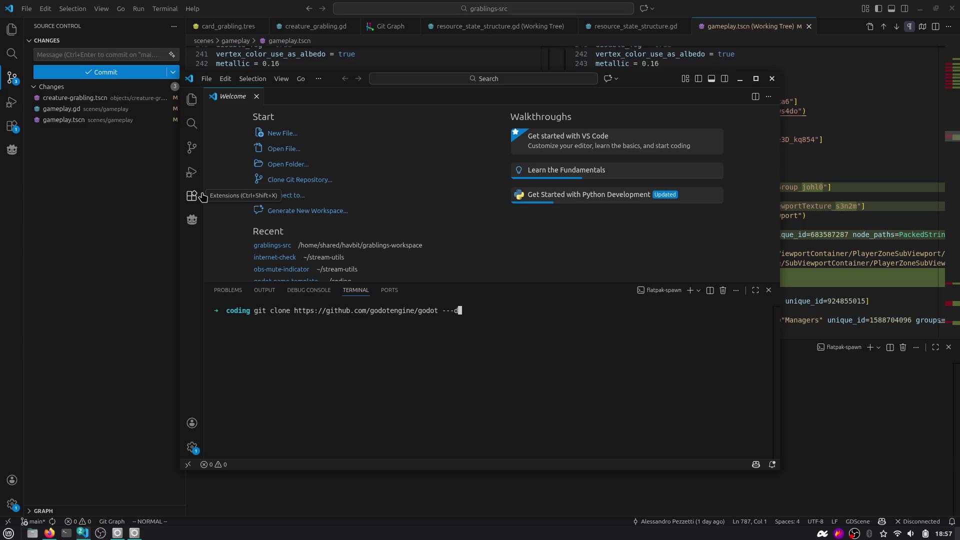
key(BackSpace)
key(BackSpace)
text(dept)
key(alt+Tab)
key(alt+Tab)
text(git clone depth )
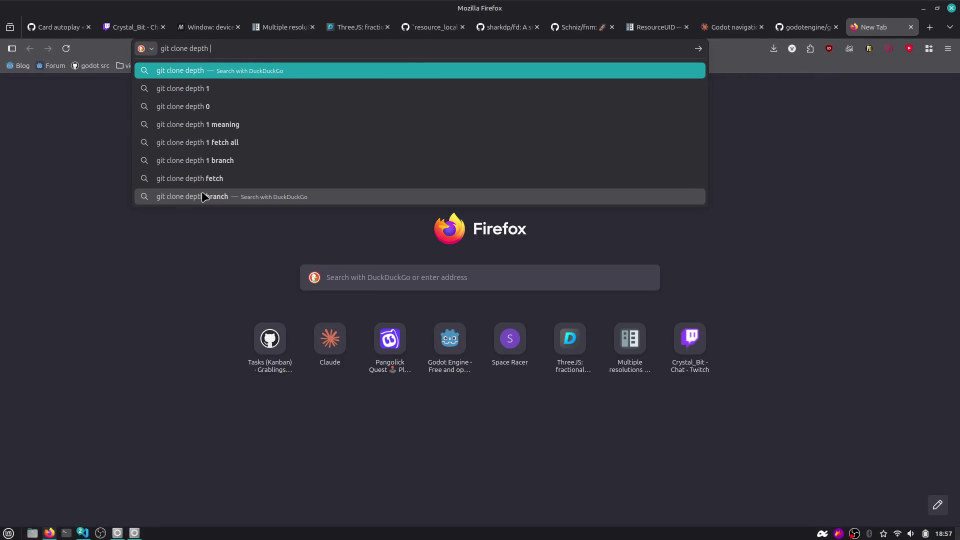
text(0)
Search 'git clone depth 0', open the Stack Overflow result, then return to VS Code
key(Return)
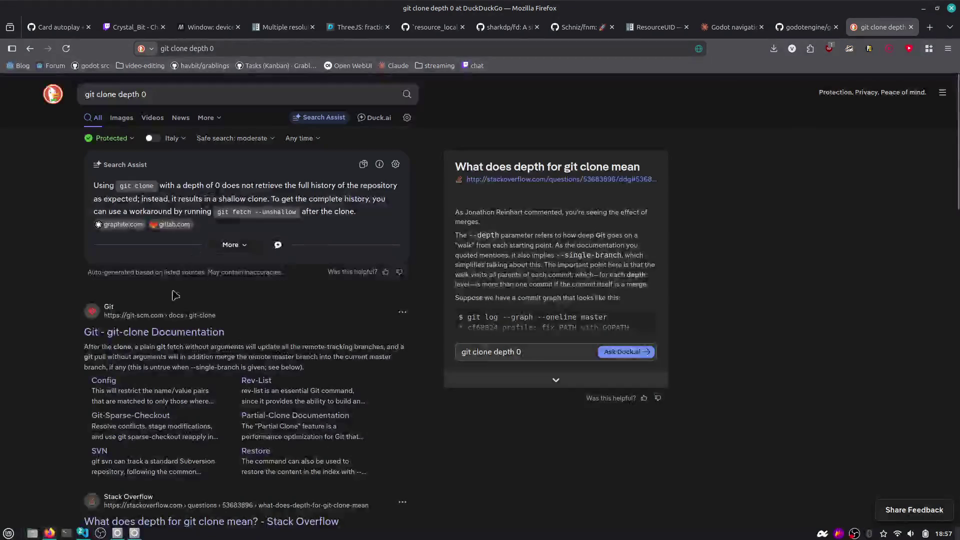
double_click(151, 186)
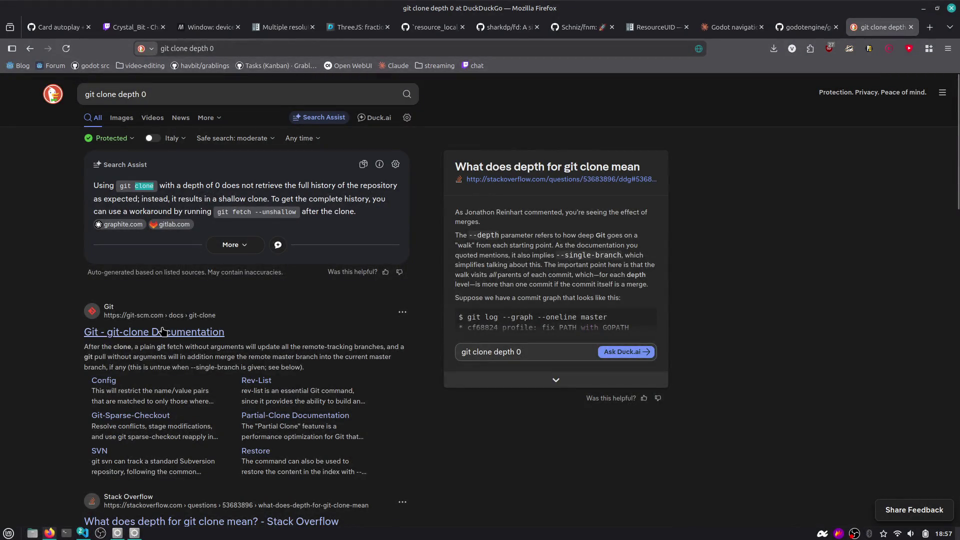
scroll(156, 350, down, 5)
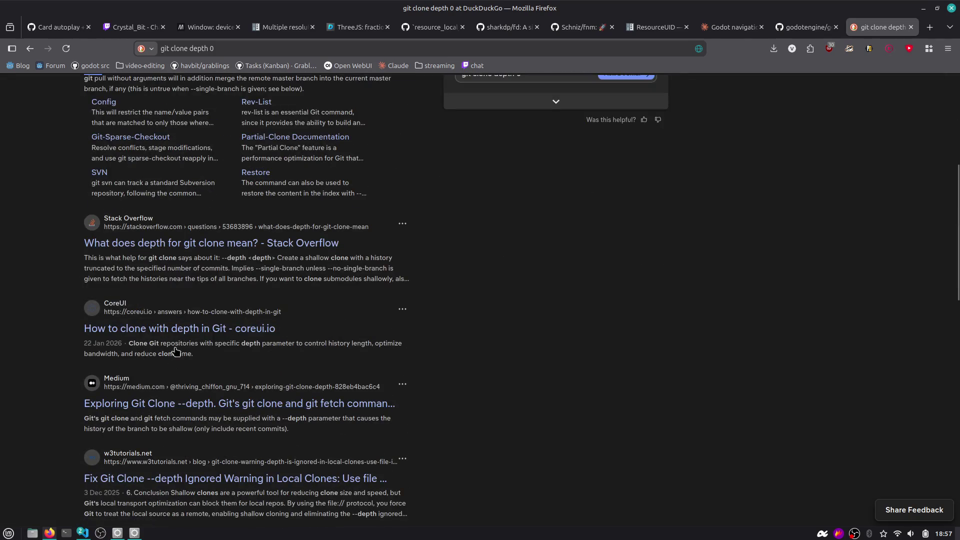
click(177, 243)
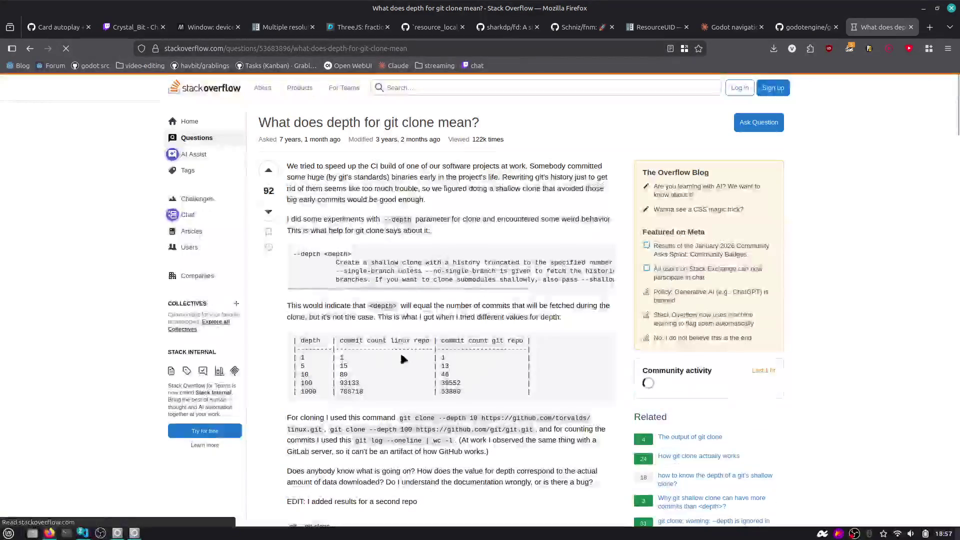
key(alt+Tab)
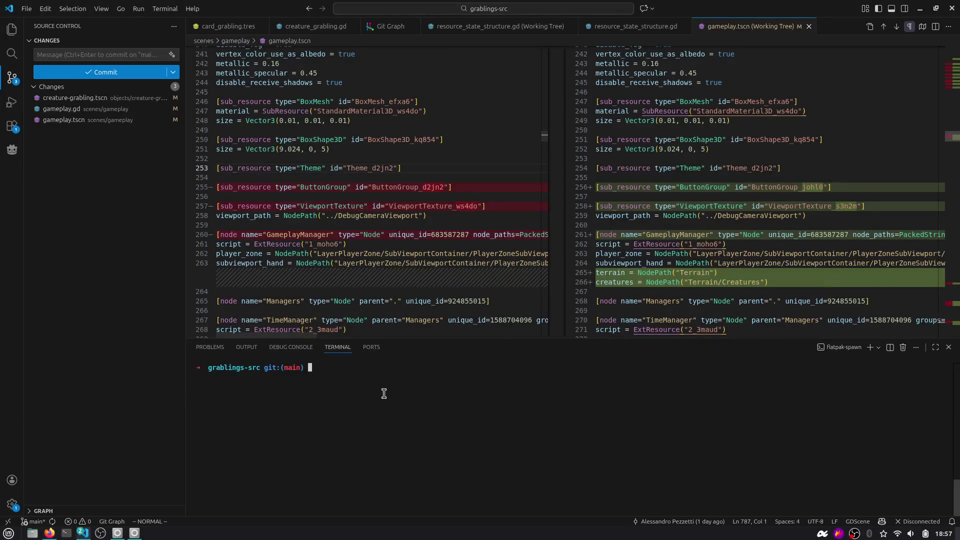
Run the Godot clone with --depth 0, then rerun it with --depth 1
key(alt+Tab)
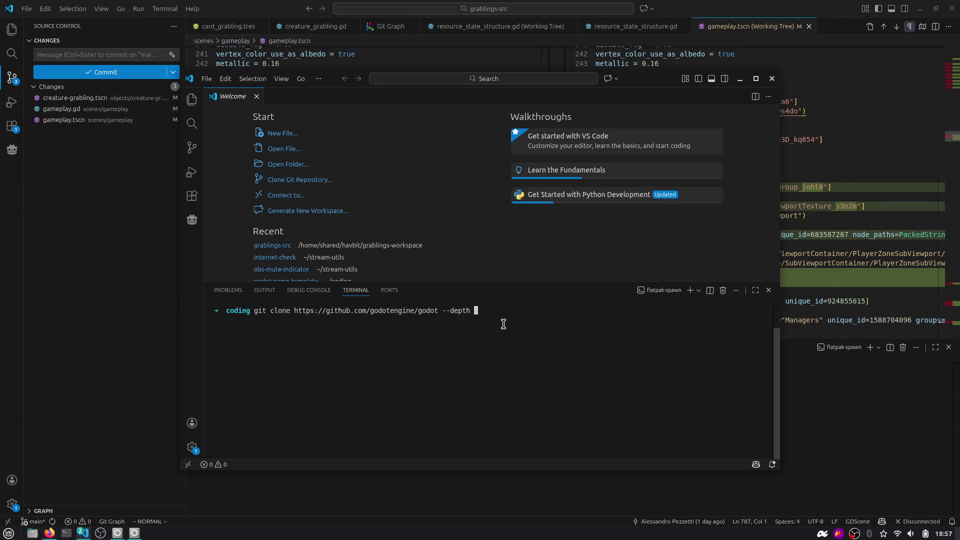
key(Return)
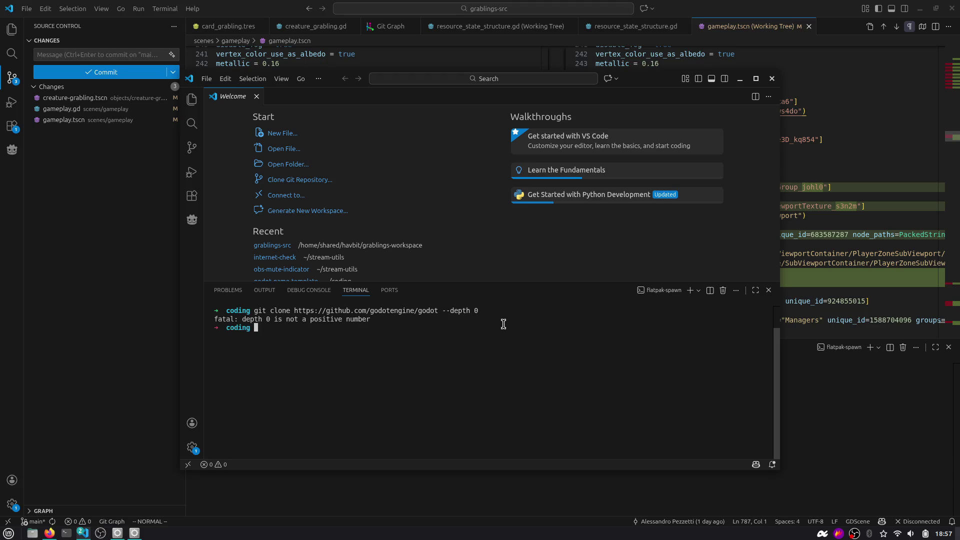
key(Up)
key(BackSpace)
text(1)
key(Return)
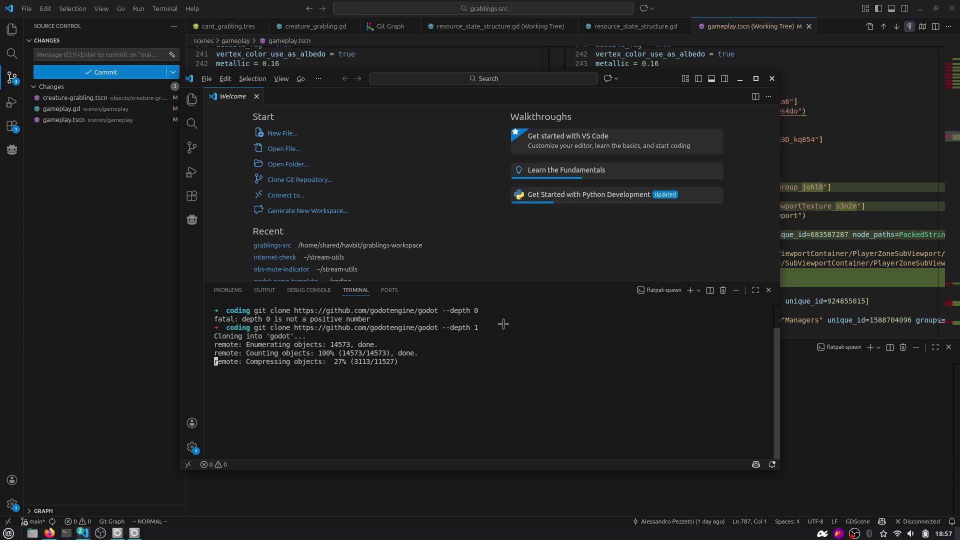
key(ctrl+alt+t)
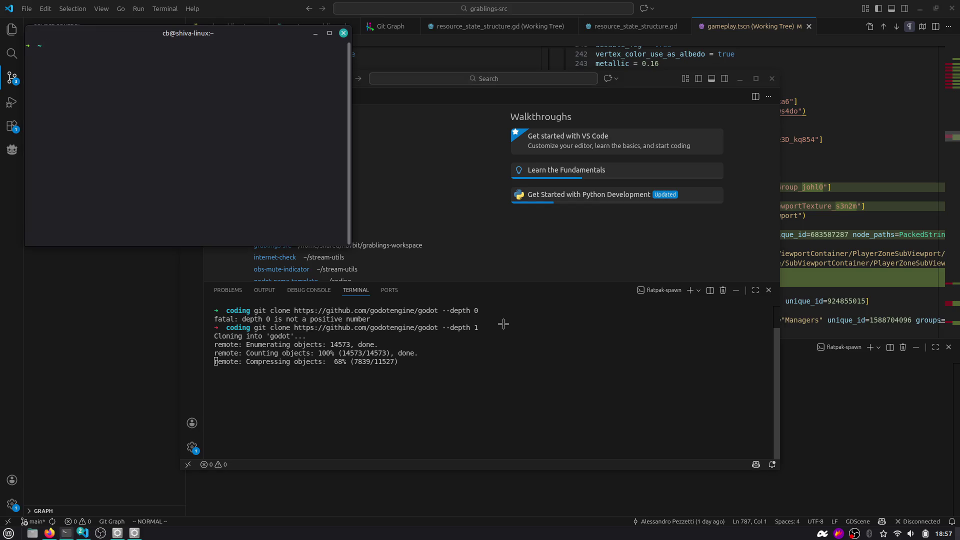
key(ctrl+d)
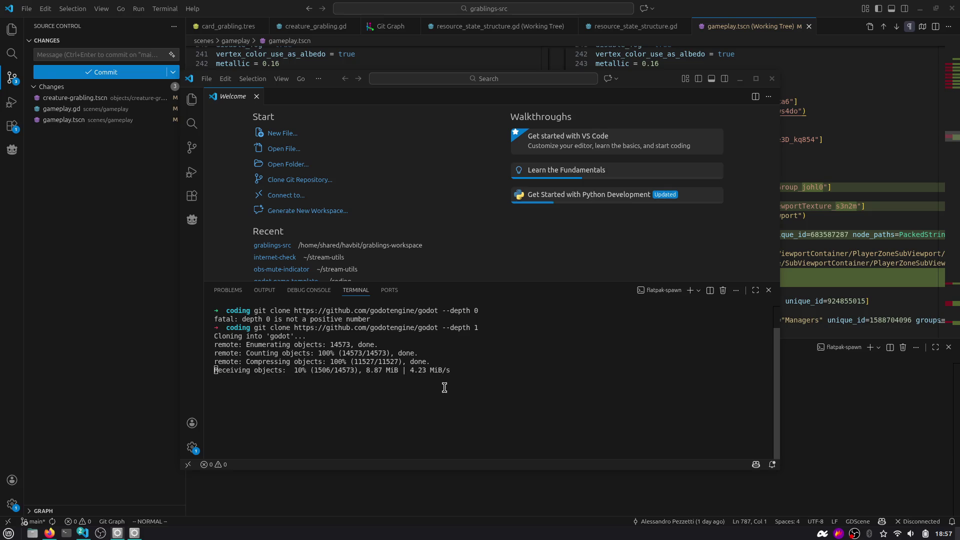
Check the stream chat and project board tabs in the browser
key(alt+Tab)
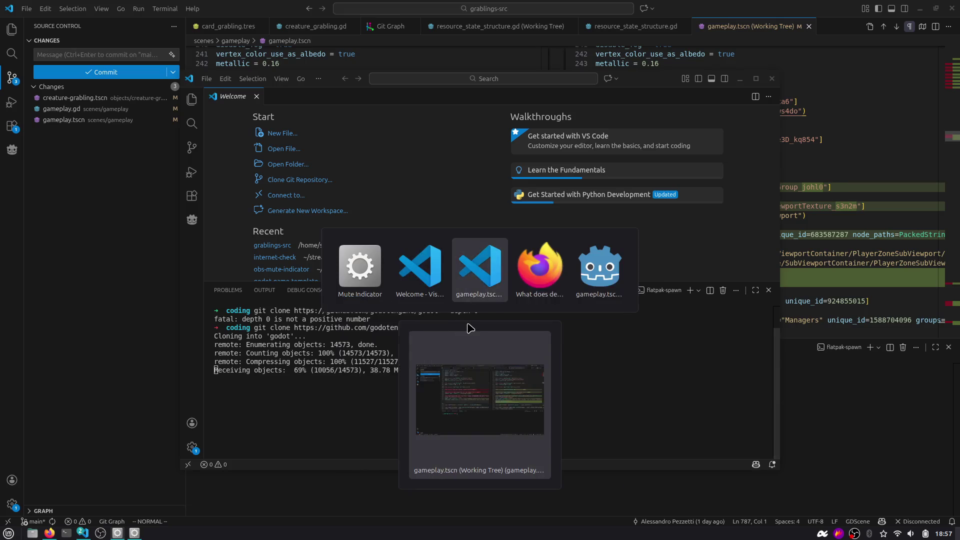
click(140, 31)
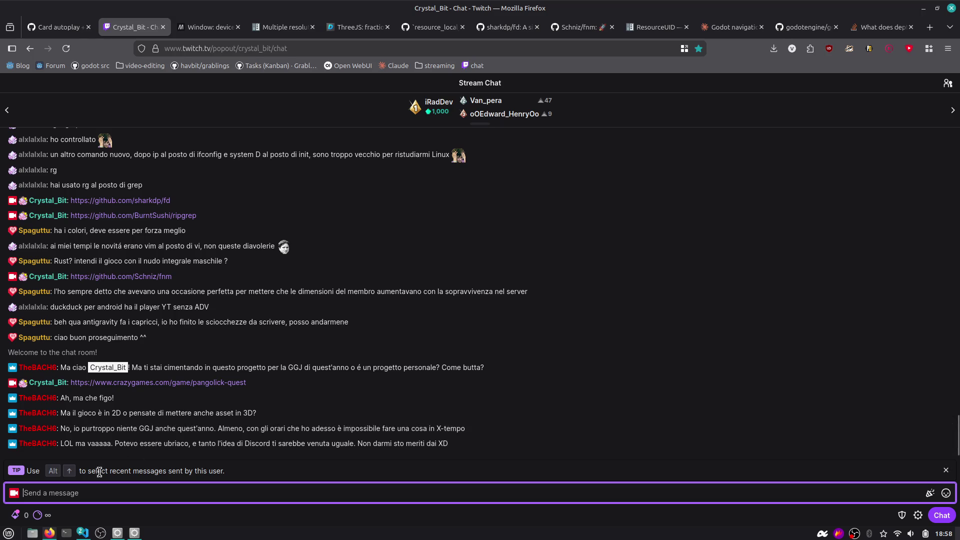
click(60, 27)
key(alt+Tab)
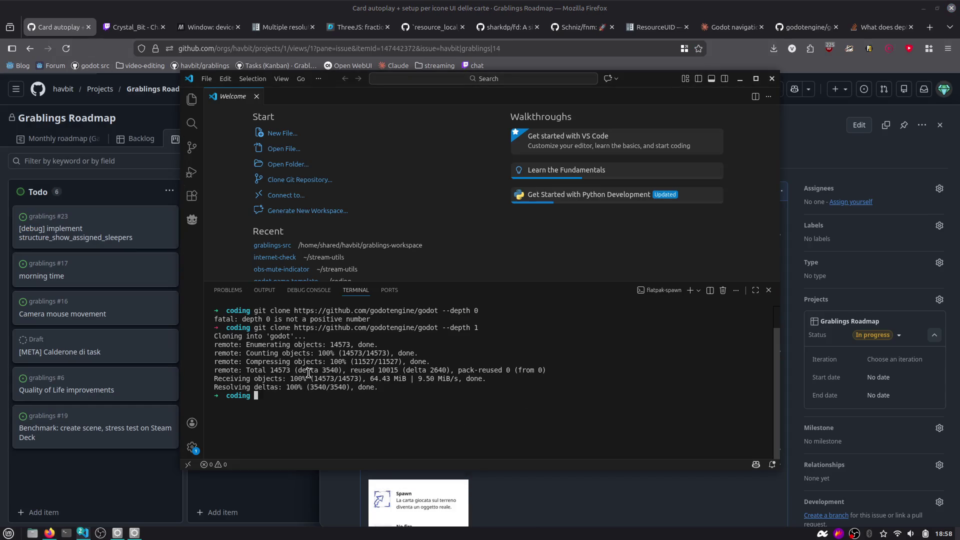
Move into the godot folder and start the Open Folder command
text(cd c)
key(BackSpace)
text(god)
key(Tab)
key(Tab)
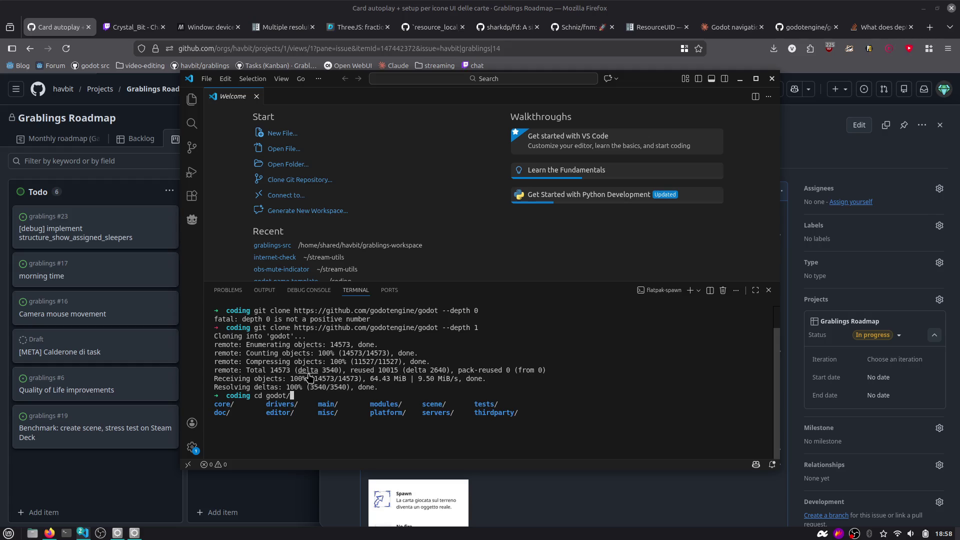
key(ctrl+shift+p)
text(open fol)
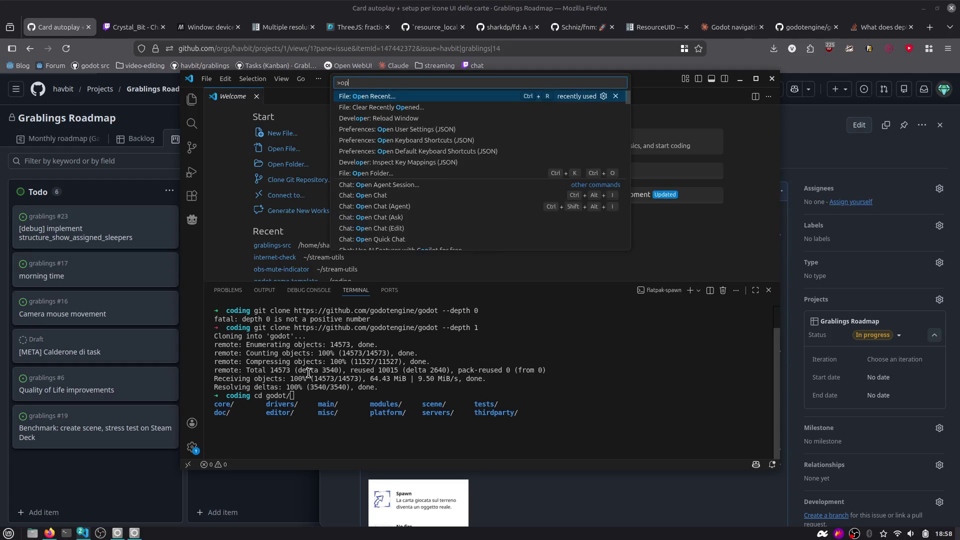
key(Return)
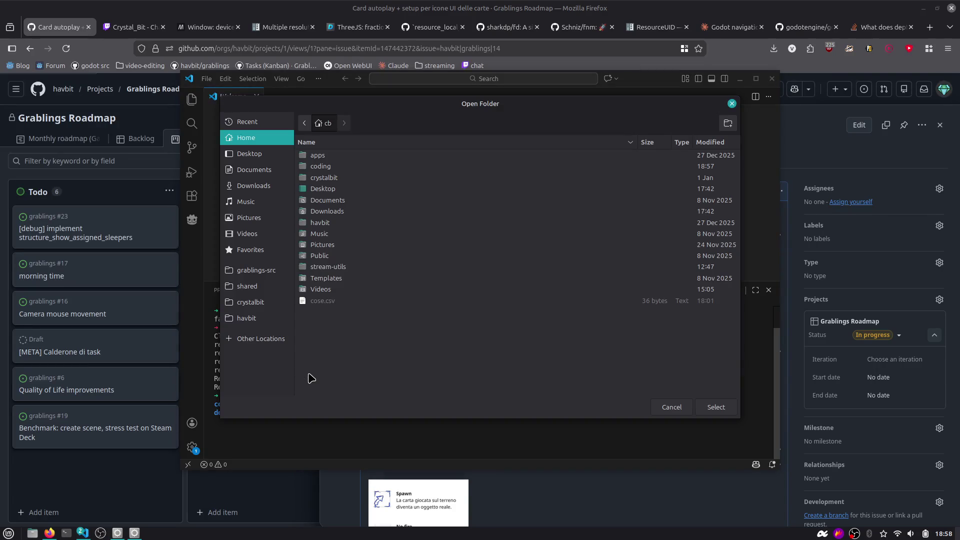
Open coding/godot as the workspace and maximize the editor window
double_click(329, 169)
double_click(328, 156)
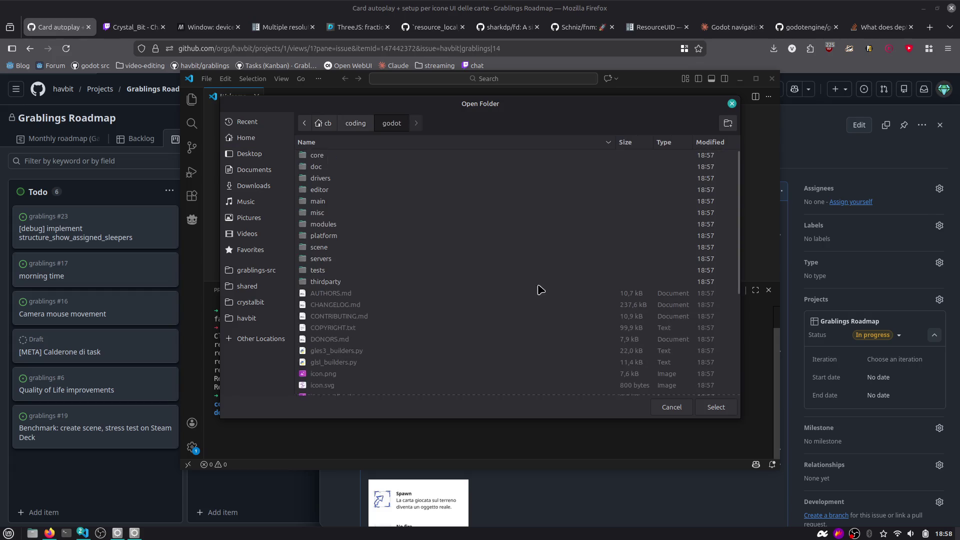
click(714, 402)
drag(654, 81, 648, 126)
double_click(640, 123)
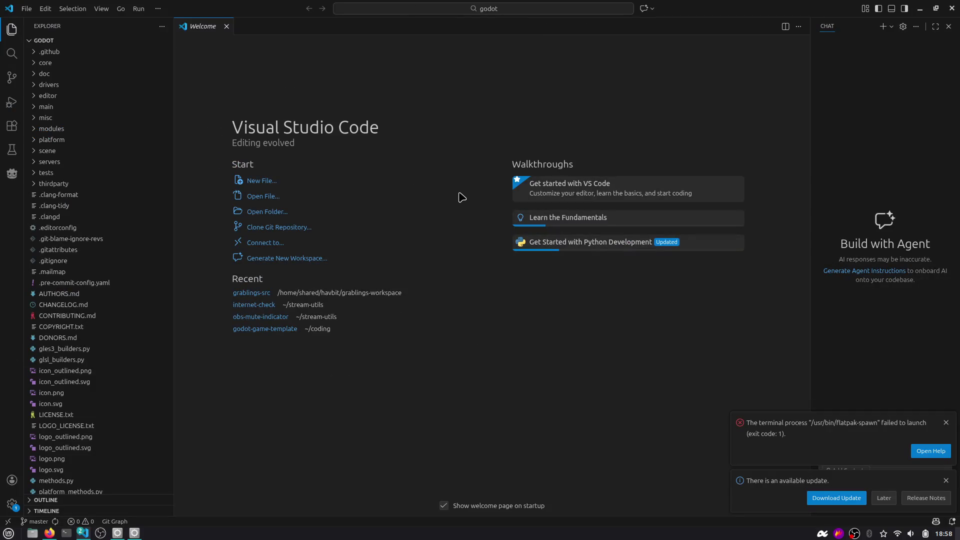
Find and open navigation_server_3d.h through a 'navigation' file search
key(ctrl+p)
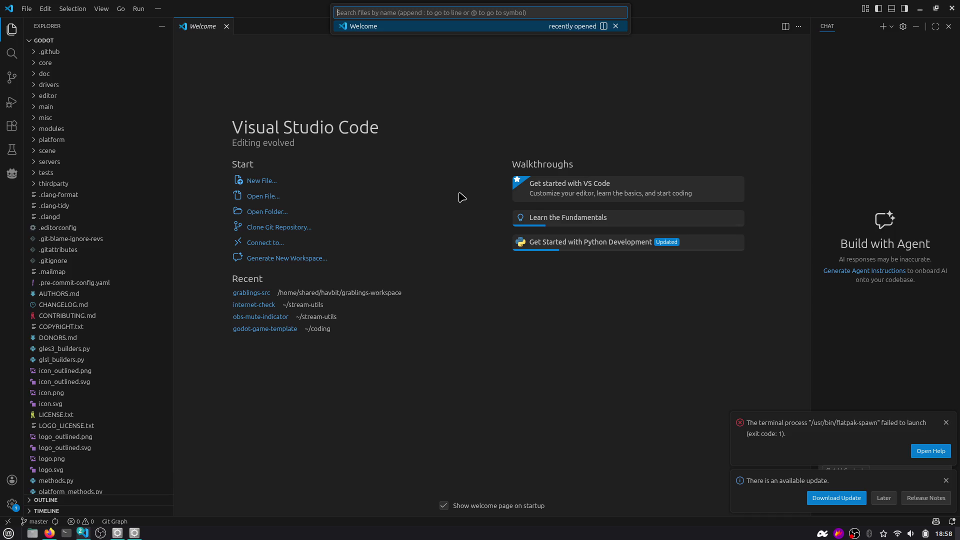
text(sysmte)
text(navigation)
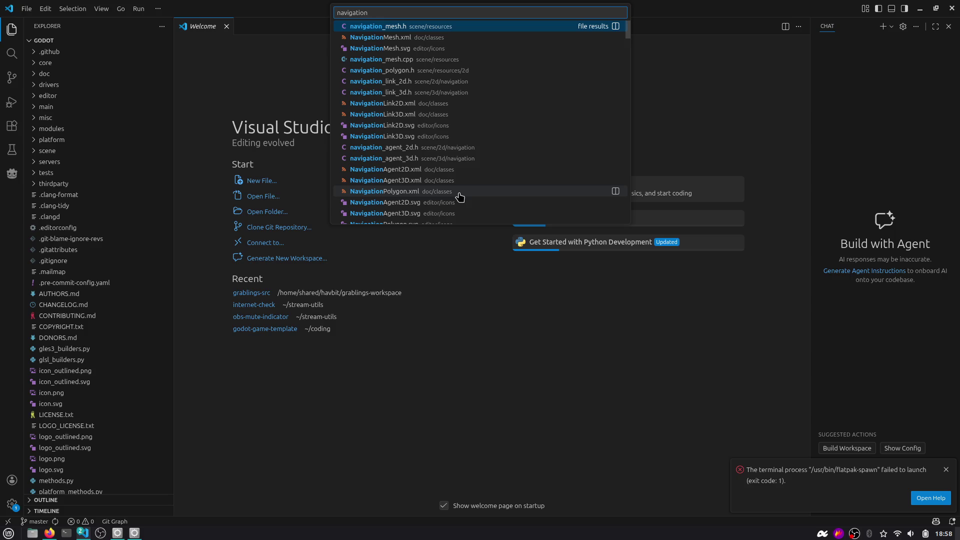
text(m)
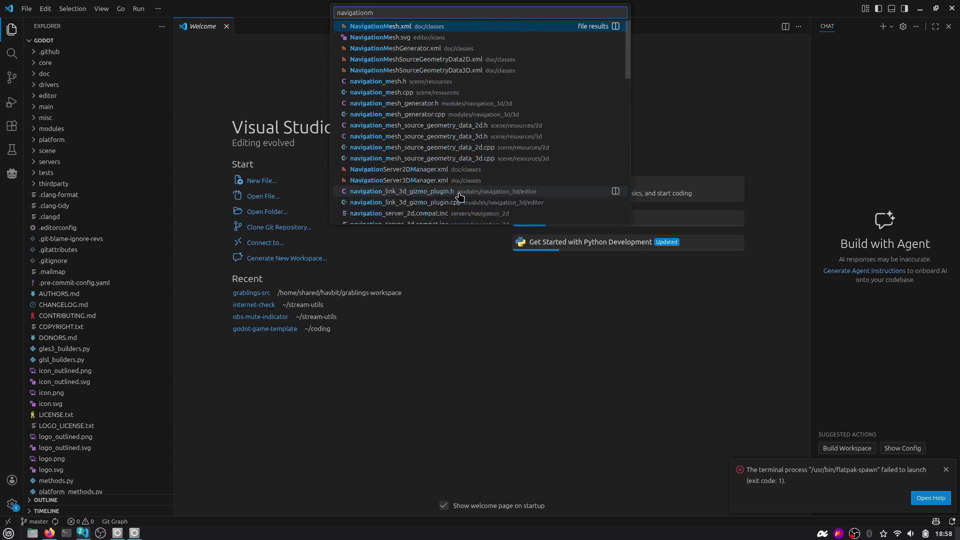
key(BackSpace)
key(Down)
key(Down)
key(Down)
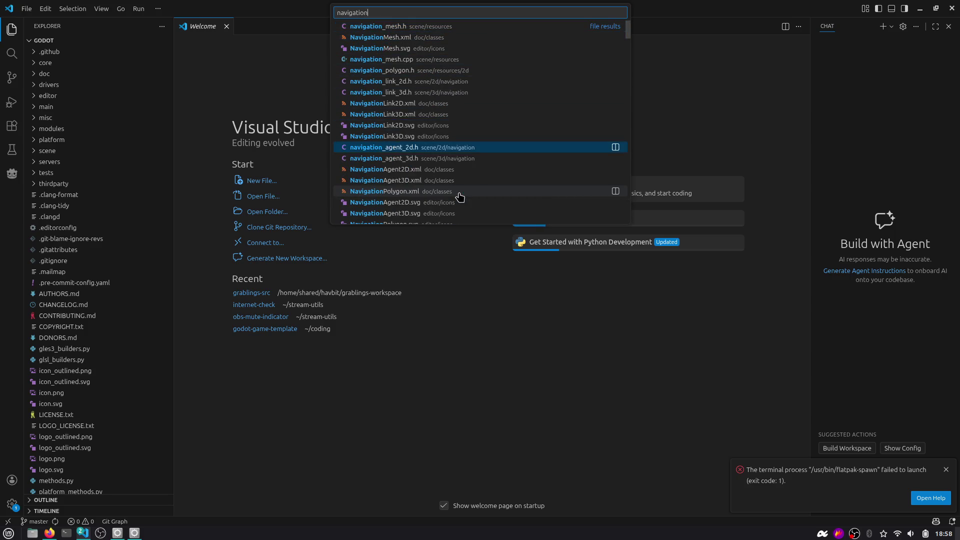
key(Down)
key(Down)
key(Down)
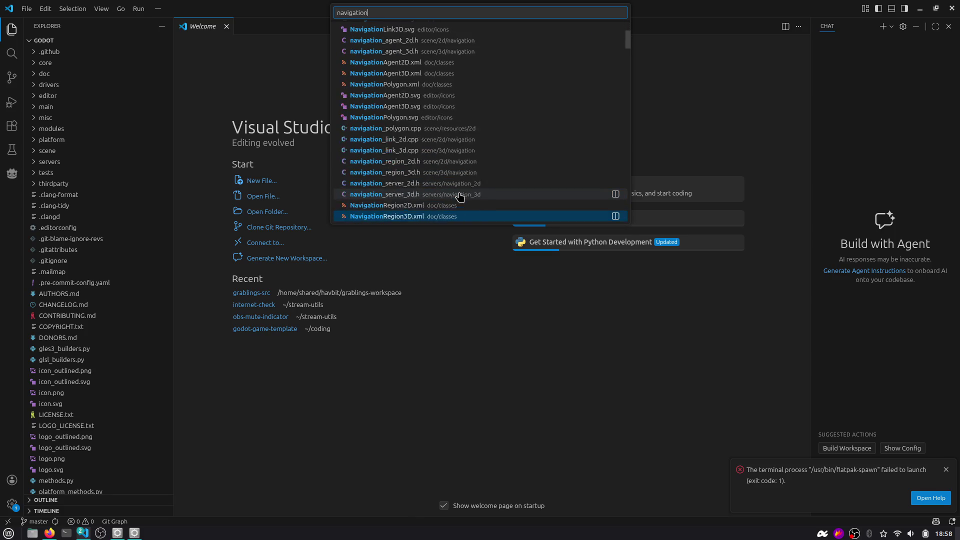
click(459, 194)
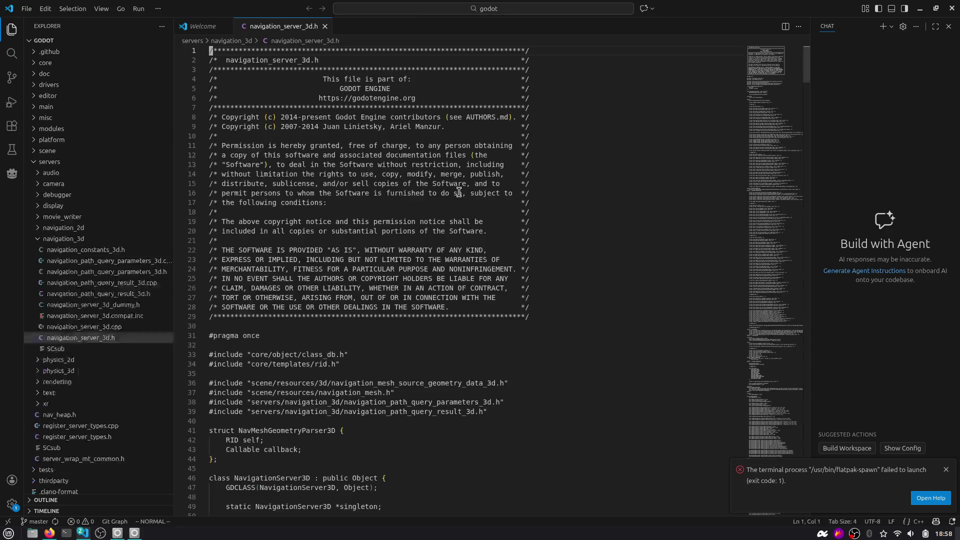
Switch to navigation_server_3d.cpp through the navigation_3d breadcrumb
click(305, 41)
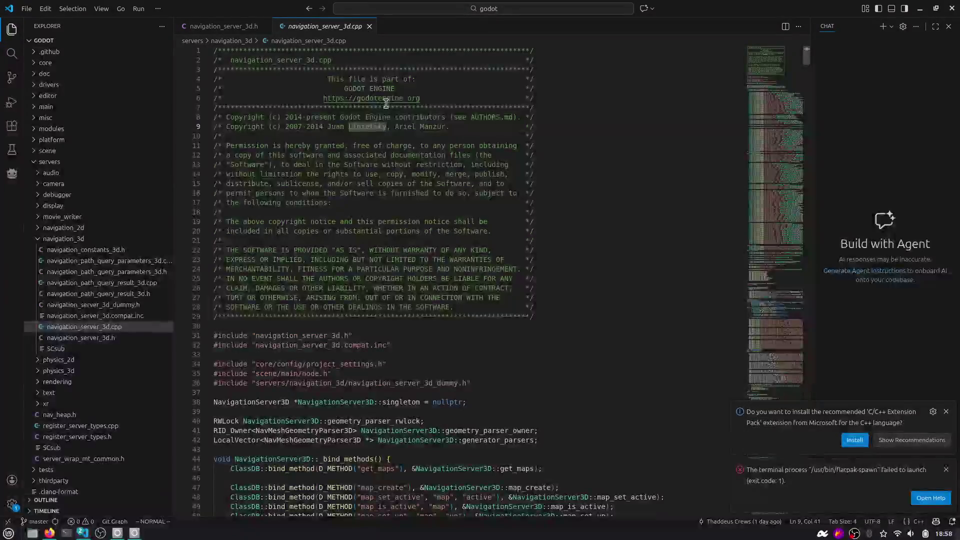
key(ctrl+shift+o)
text(d)
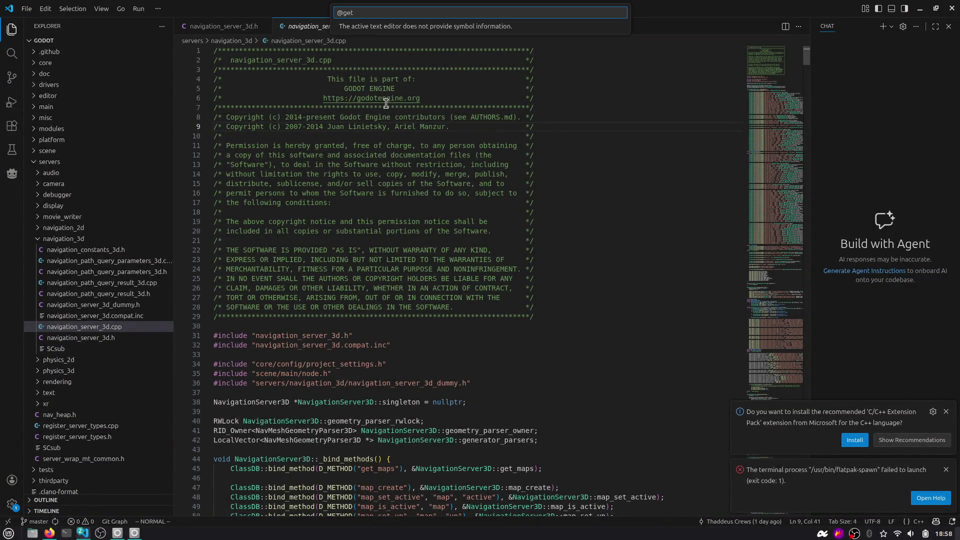
key(Escape)
Search the file for get_random_point and select map_get_random_point on line 80
key(ctrl+f)
text(get_)
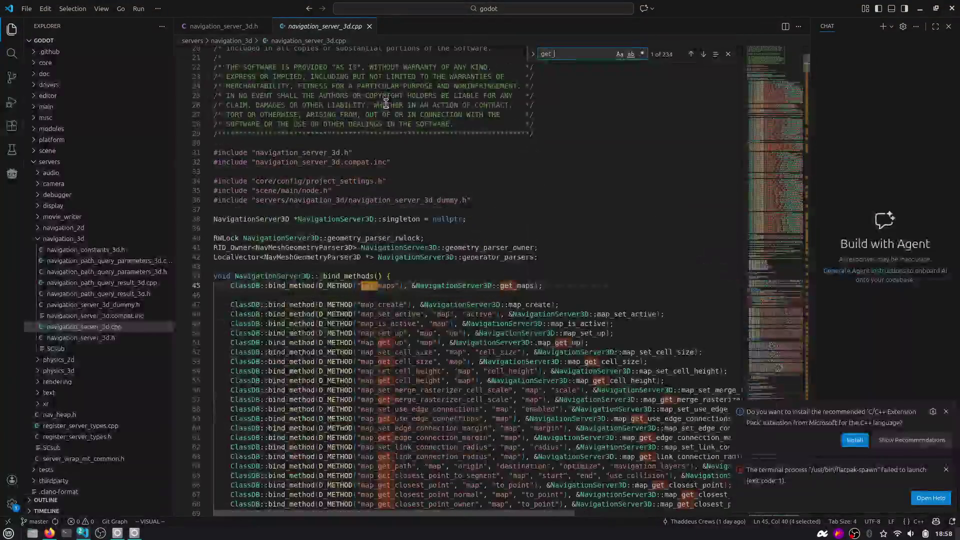
text(map)
key(BackSpace)
key(BackSpace)
key(BackSpace)
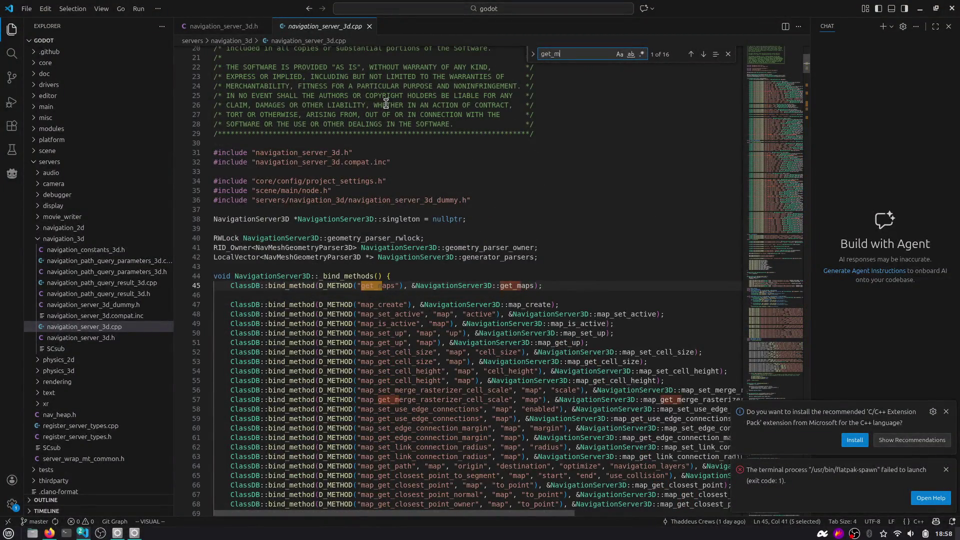
text(random_point)
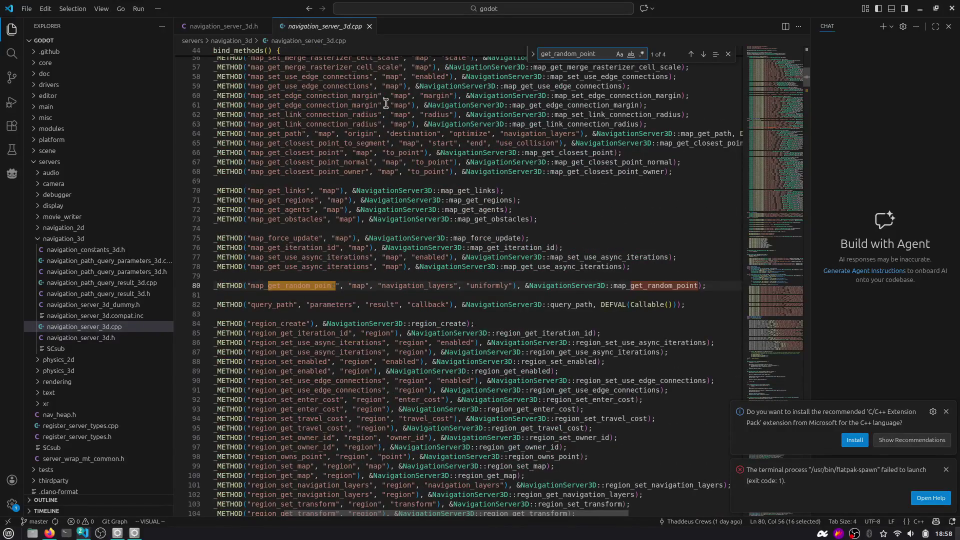
scroll(358, 285, left, 3)
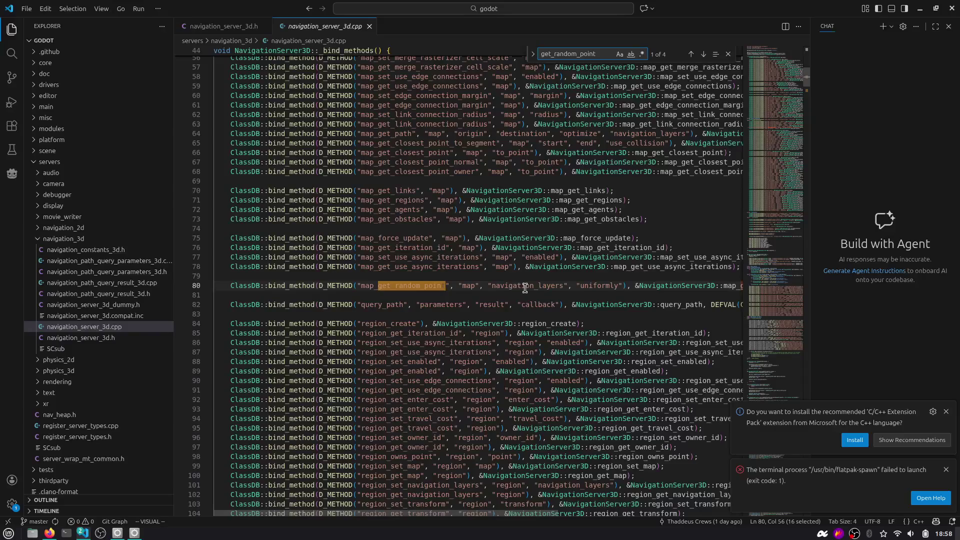
scroll(524, 288, right, 4)
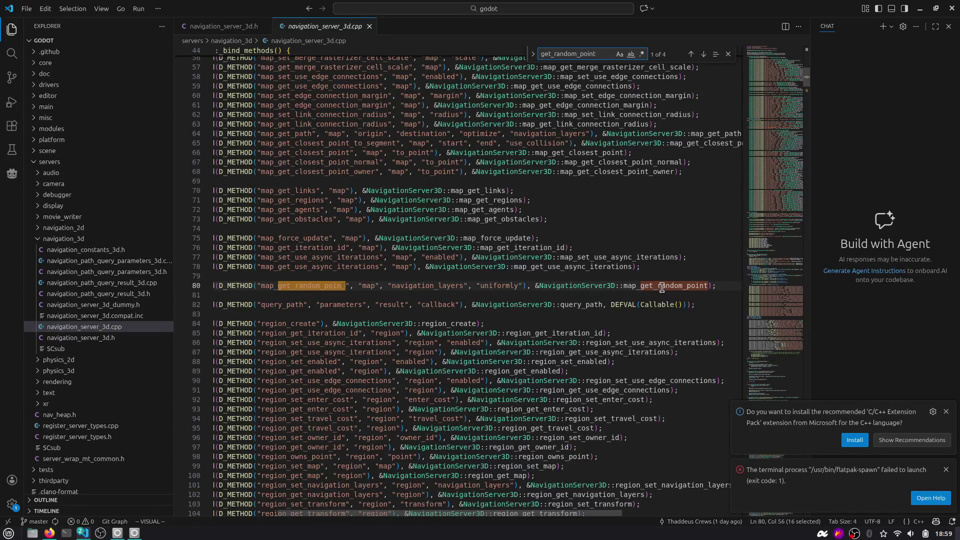
double_click(661, 287)
Search the project for 'map_get_random_point(' and open the GodotNavigationServer3D match
key(ctrl+shift+f)
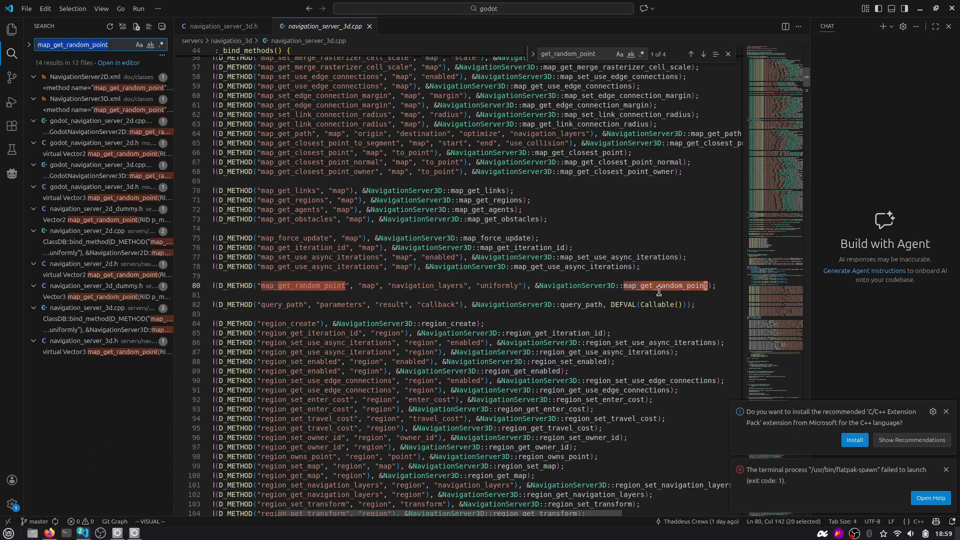
text(()
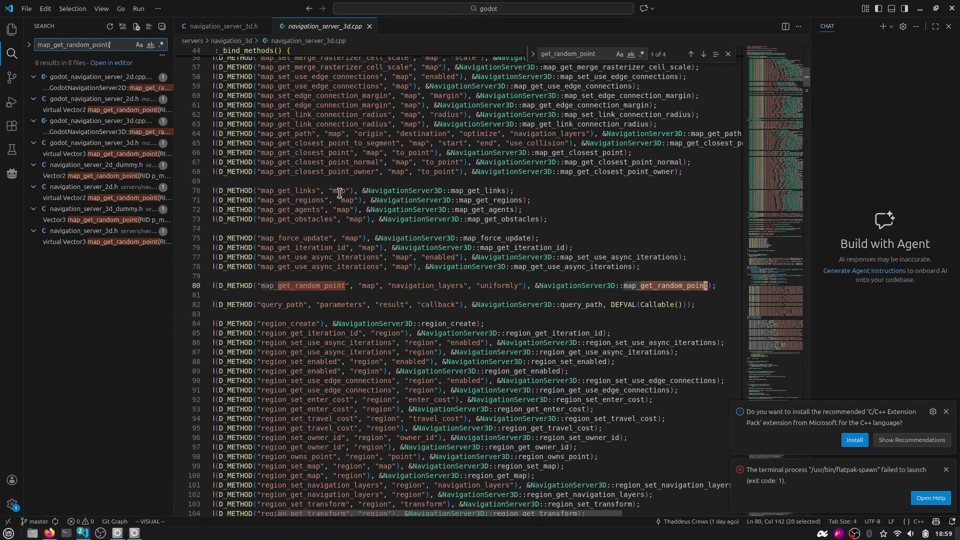
click(94, 133)
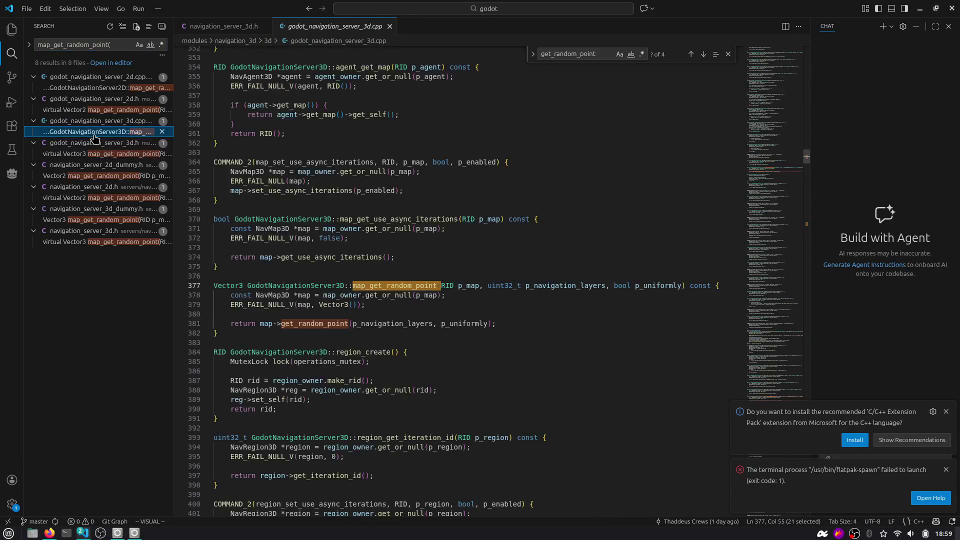
Read map_get_random_point, selecting map and get_random_point on line 381
click(728, 54)
scroll(457, 213, down, 2)
double_click(307, 273)
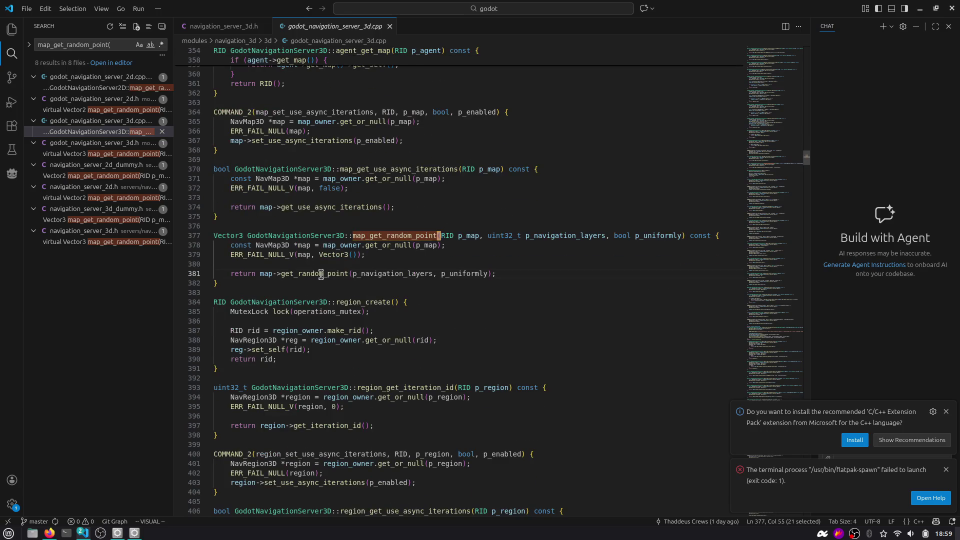
double_click(269, 274)
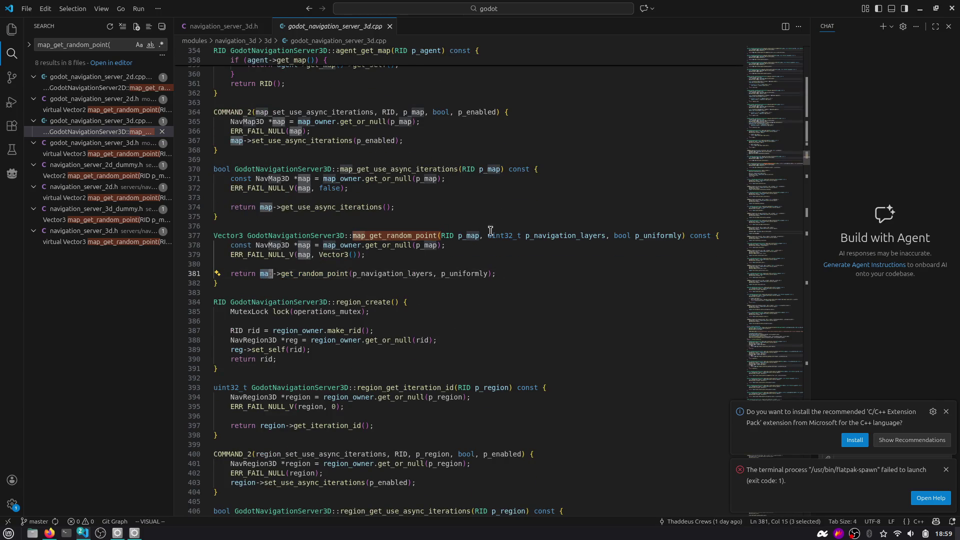
click(338, 255)
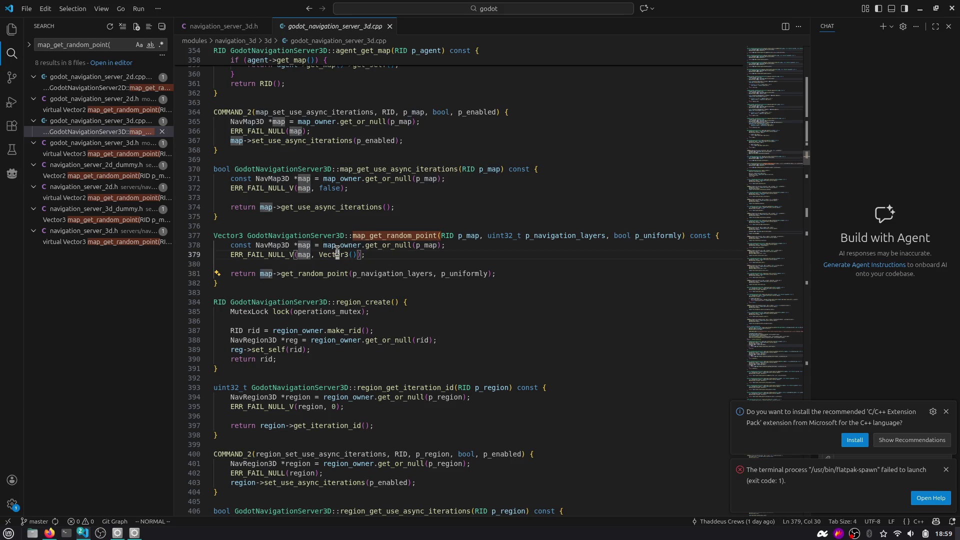
double_click(269, 274)
drag(256, 245, 278, 236)
key(Escape)
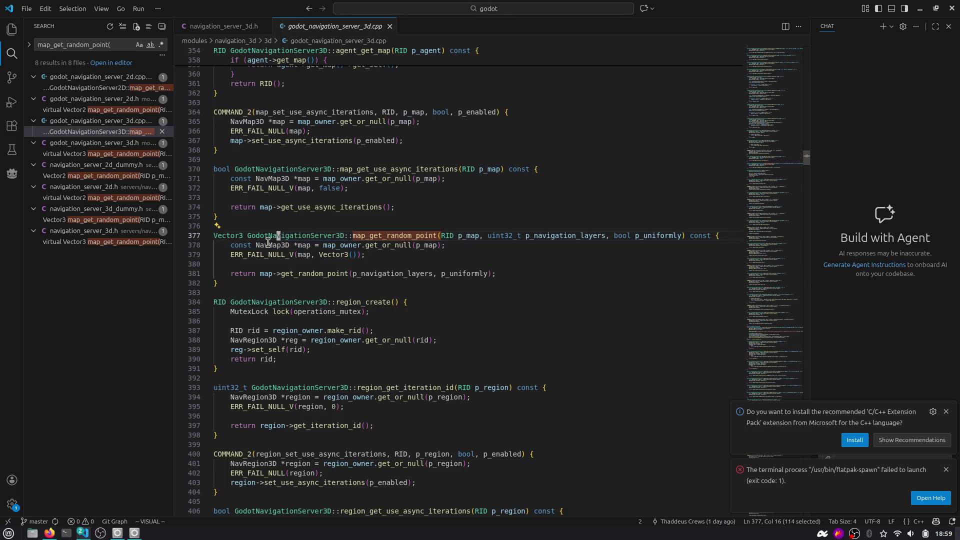
Close the chat panel and dismiss the C/C++ recommendation and terminal error notifications
click(948, 27)
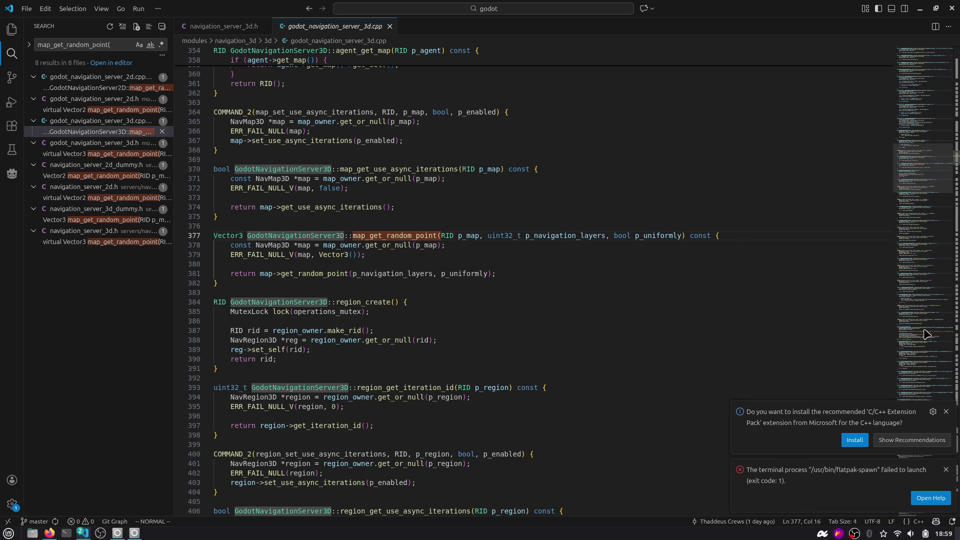
click(945, 411)
click(946, 470)
Recover from stray Vim keystrokes and look for the Vim mode toggle
key(braceright)
key(braceright)
key(braceright)
key(k)
key(A)
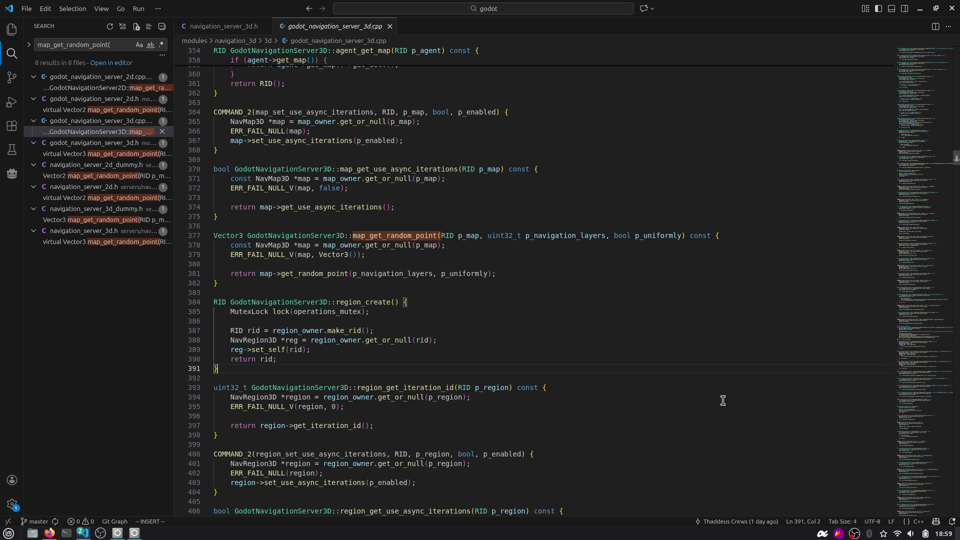
click(639, 327)
key(Escape)
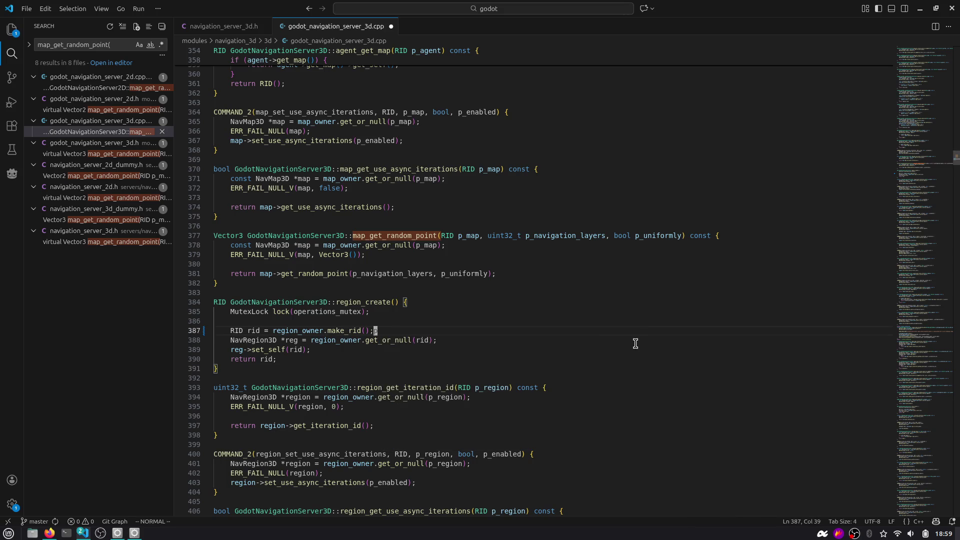
click(495, 236)
key(ctrl+comma)
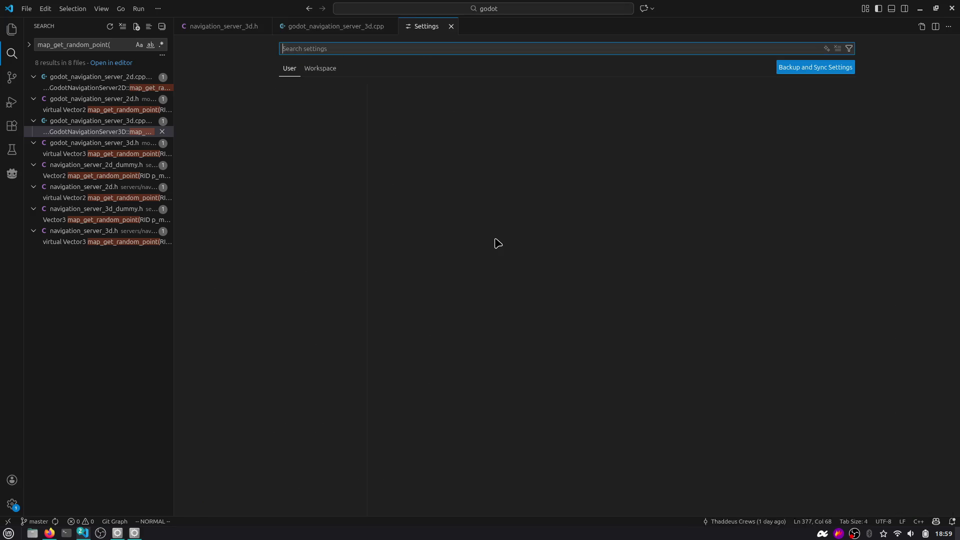
key(ctrl+w)
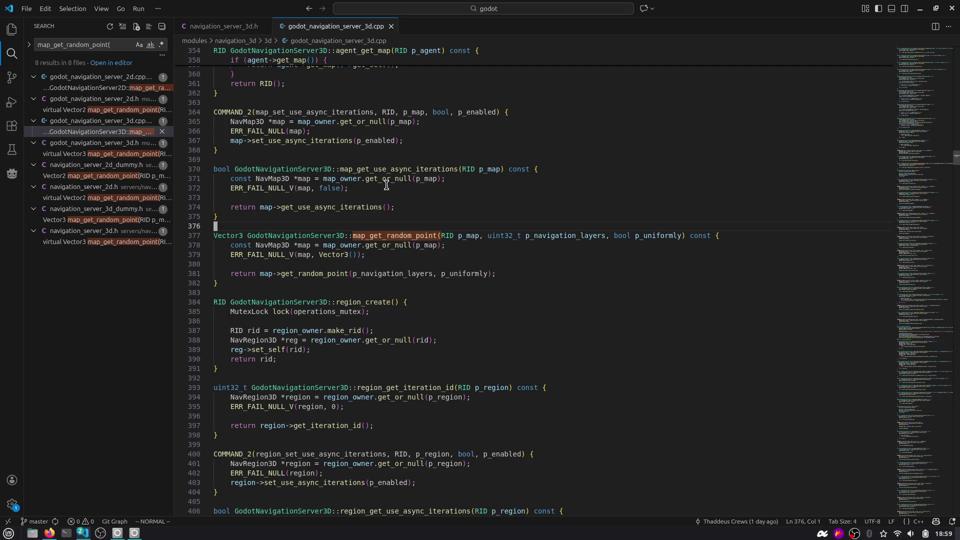
key(ctrl+shift+p)
Disable Vim mode and open nav_map_3d.cpp
text(toggle vim)
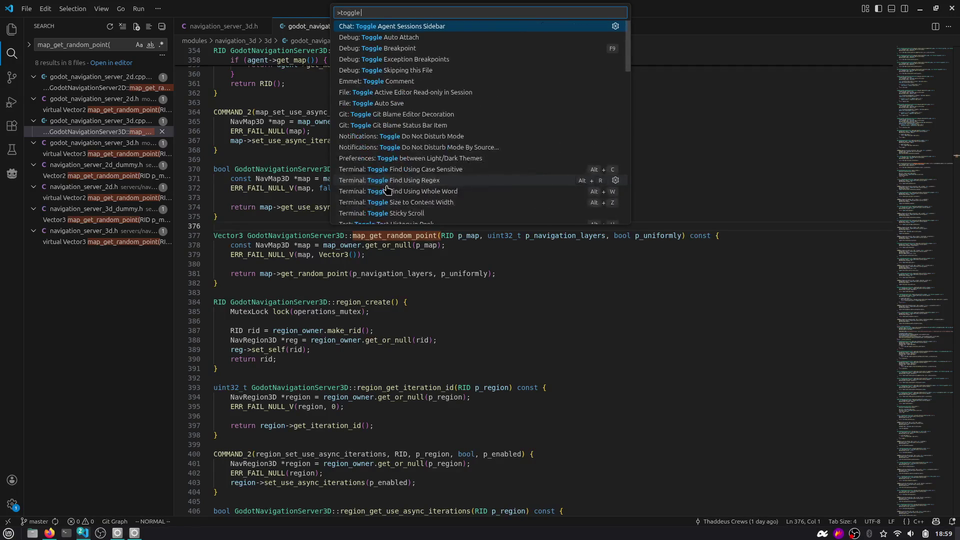
key(Return)
key(ctrl+p)
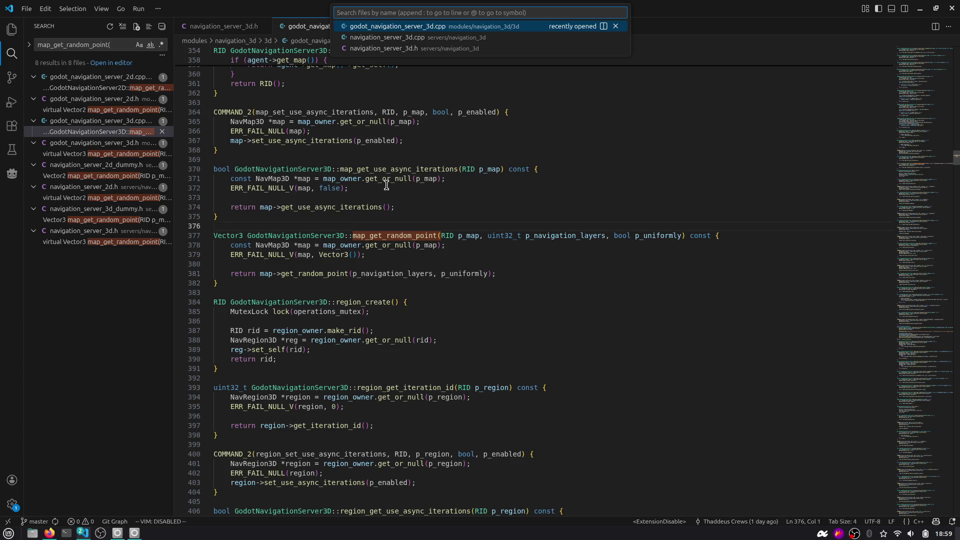
text(navmapr)
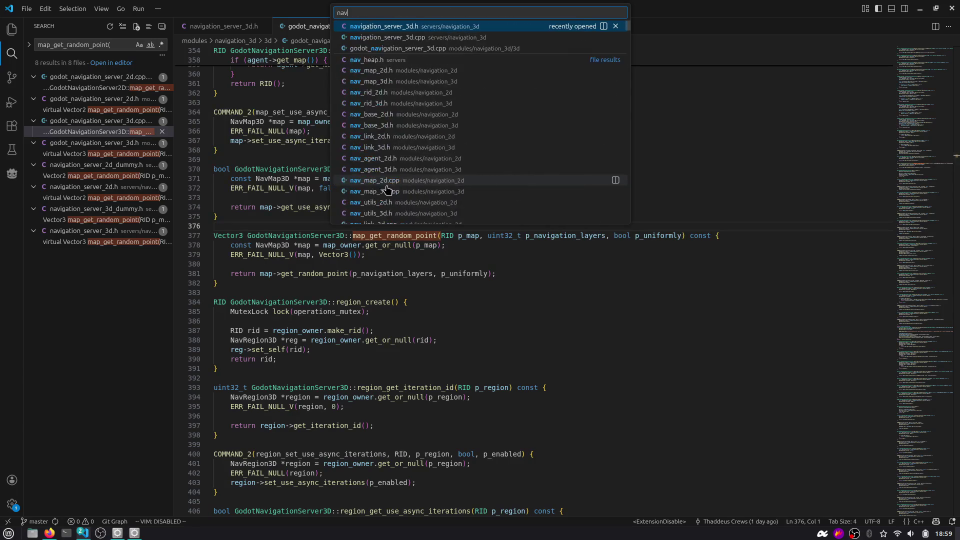
key(BackSpace)
text(3d)
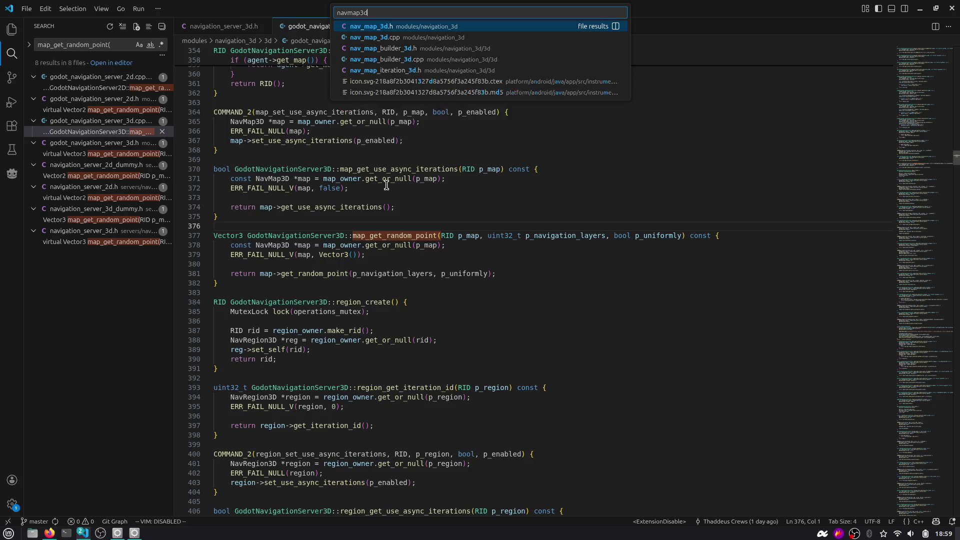
key(Return)
Find 'get_random_po' in nav_map_3d.cpp and select map_iteration_get_random_point, then search files for 'nav query'
key(ctrl+Tab)
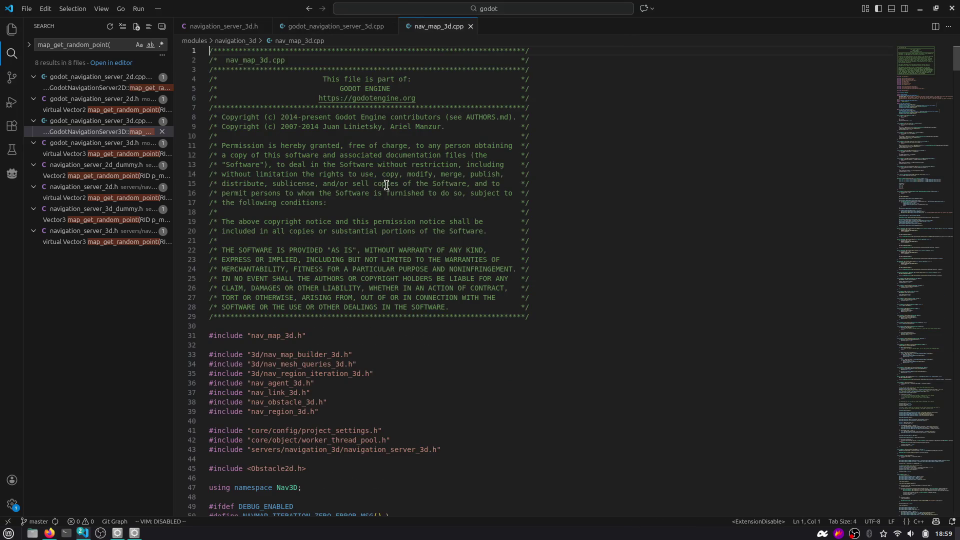
key(ctrl+Tab)
key(ctrl+shift+o)
key(Escape)
key(ctrl+f)
text(get)
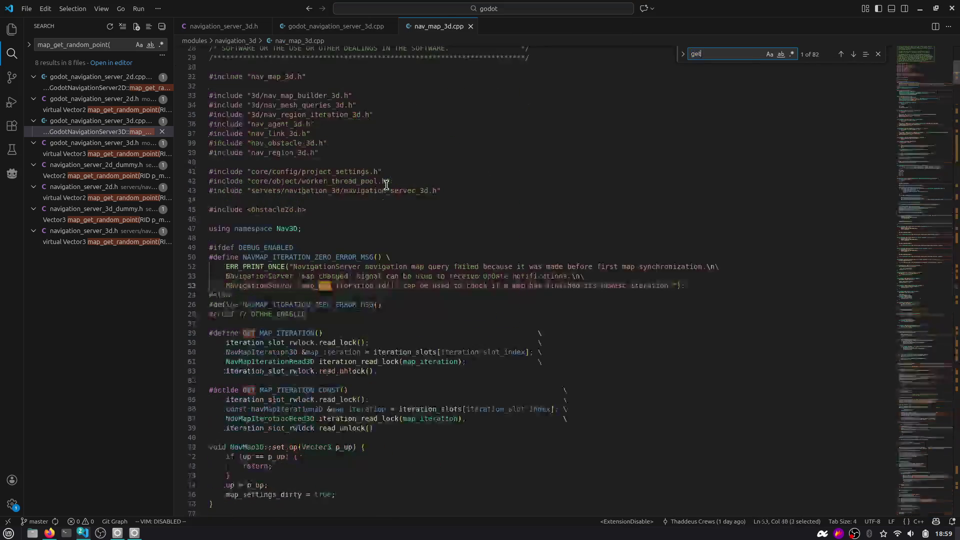
text(_random_po)
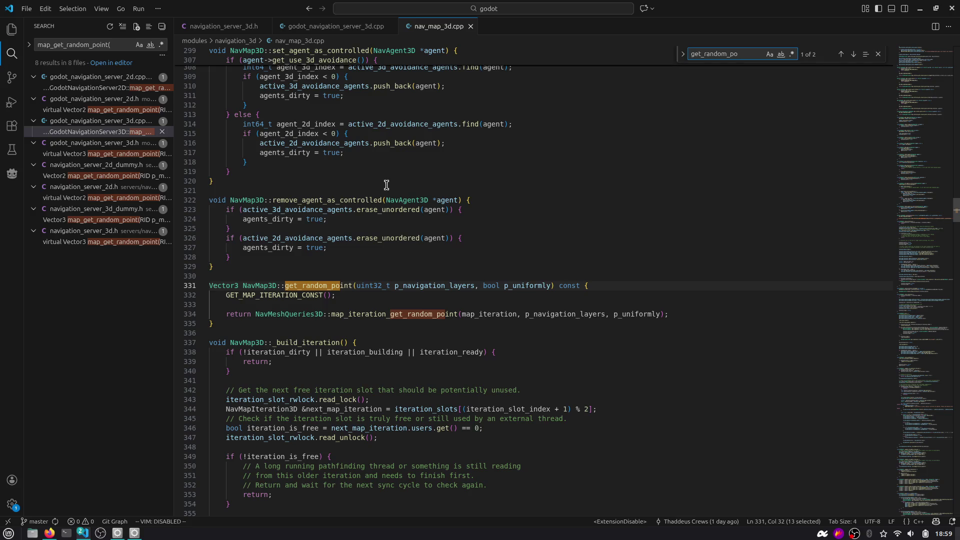
scroll(414, 276, down, 1)
scroll(430, 280, down, 2)
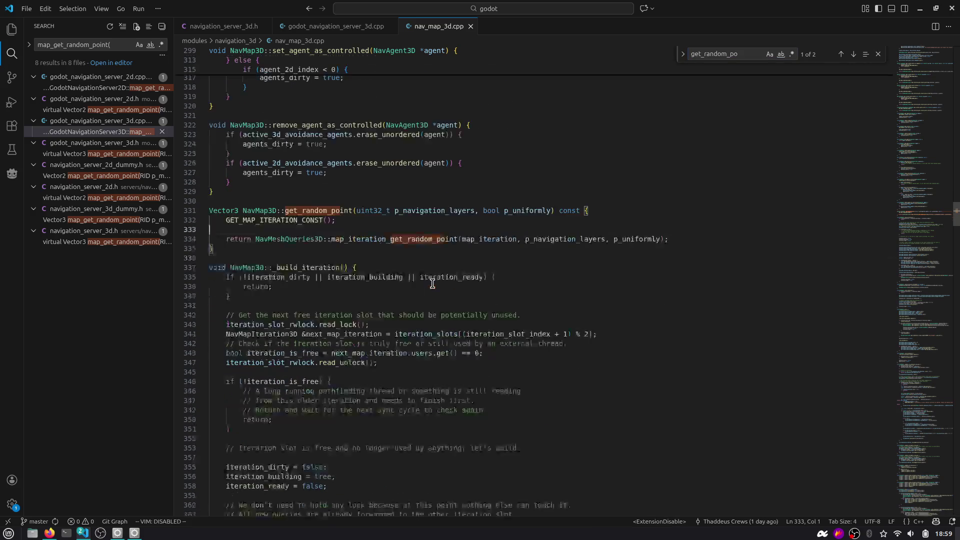
double_click(395, 240)
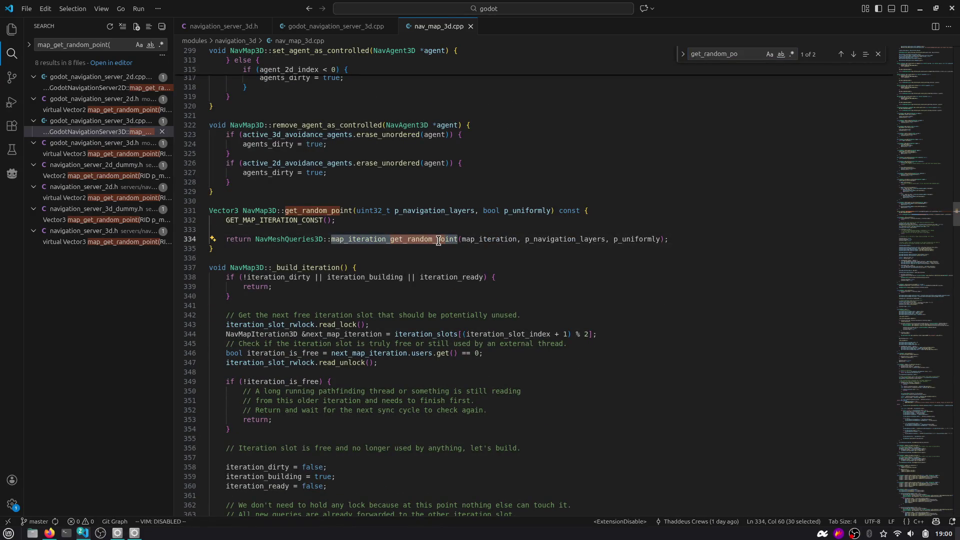
key(ctrl+p)
text(nav query)
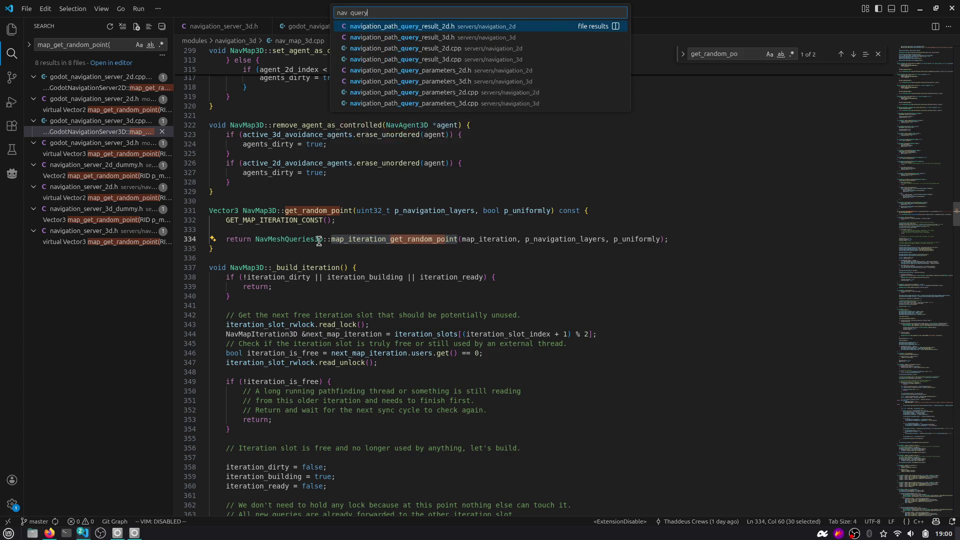
Browse the navigation_path_query_parameters file matches without opening any
key(Down)
key(Down)
key(Down)
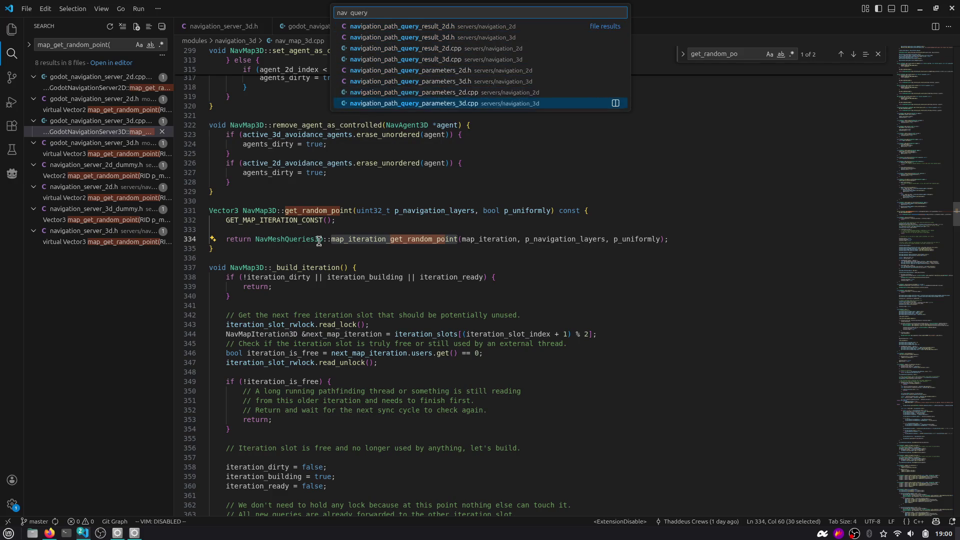
key(Up)
key(Up)
key(Up)
key(Down)
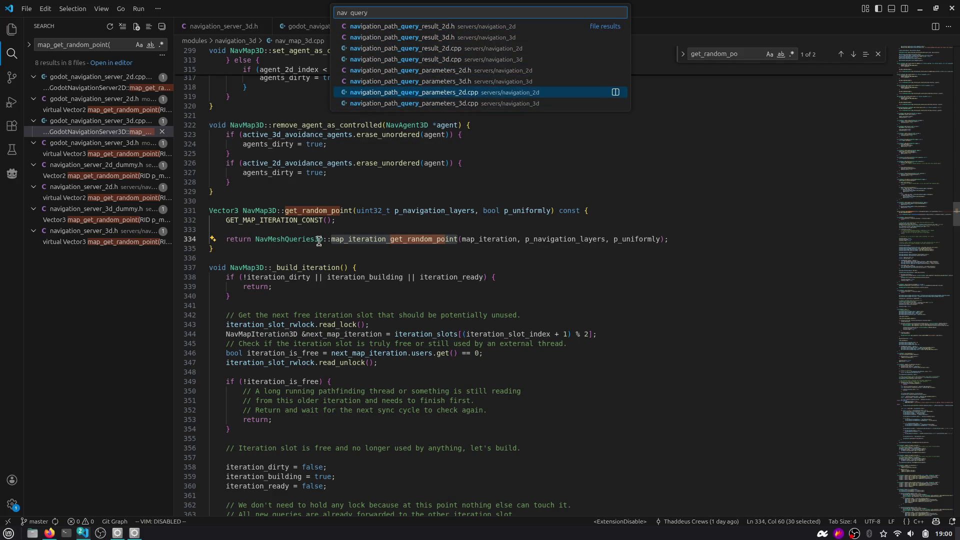
key(Down)
key(Up)
key(Up)
key(Up)
key(Down)
key(Down)
key(Down)
key(Escape)
Search the project for NavMeshQueries3D and open the NavMap3D::query_path match
double_click(313, 240)
key(ctrl+shift+f)
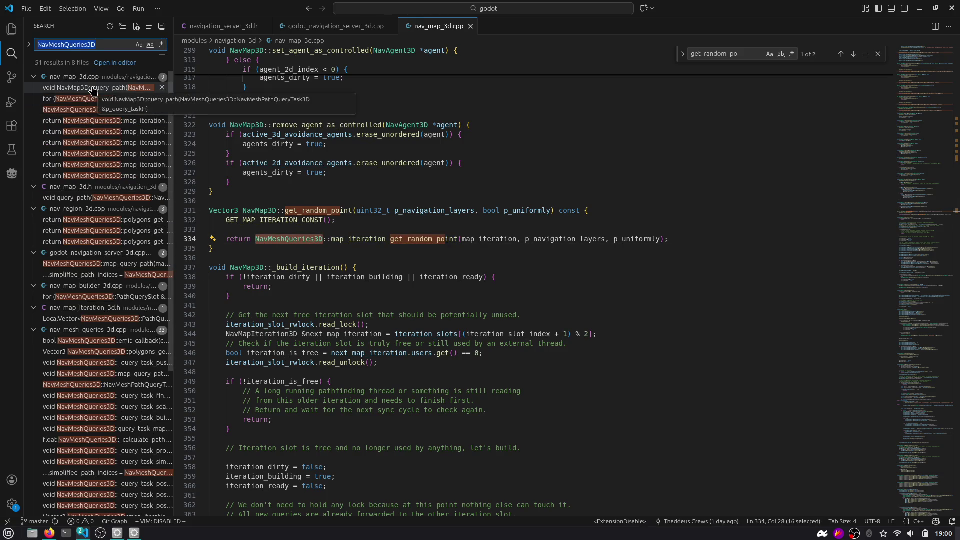
scroll(104, 265, down, 6)
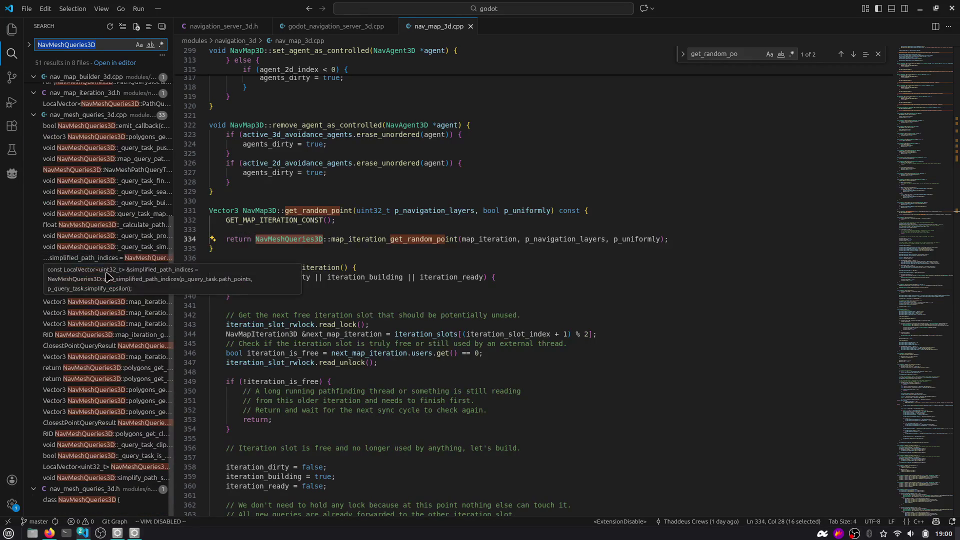
drag(174, 279, 261, 279)
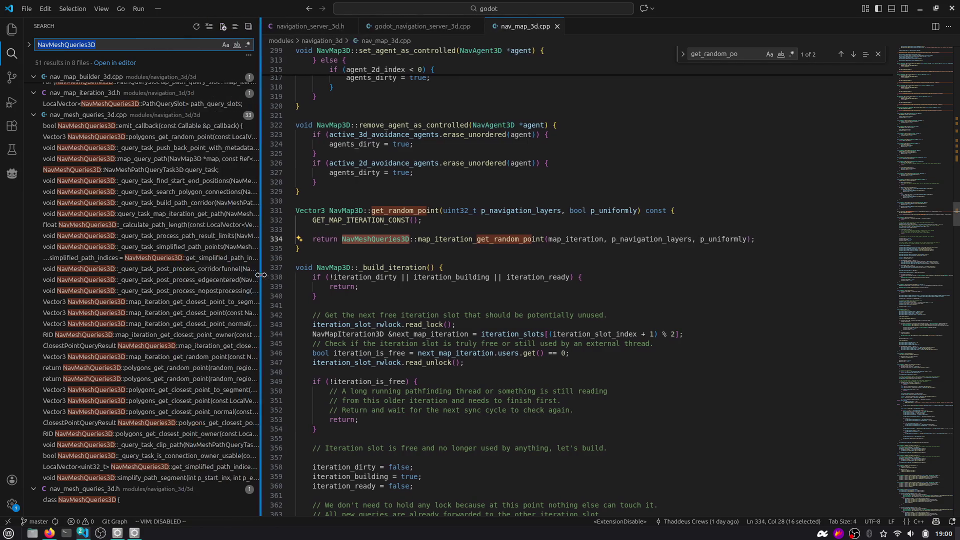
scroll(160, 287, up, 6)
click(192, 90)
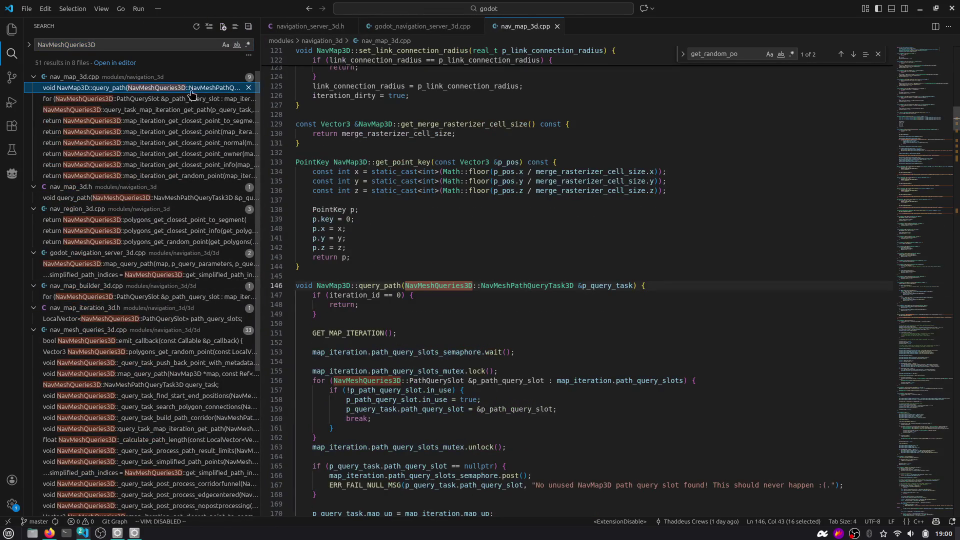
Close the in-file search and select NavMap3D and NavMeshQueries3D on line 146
scroll(364, 289, down, 1)
click(418, 271)
click(328, 260)
double_click(327, 260)
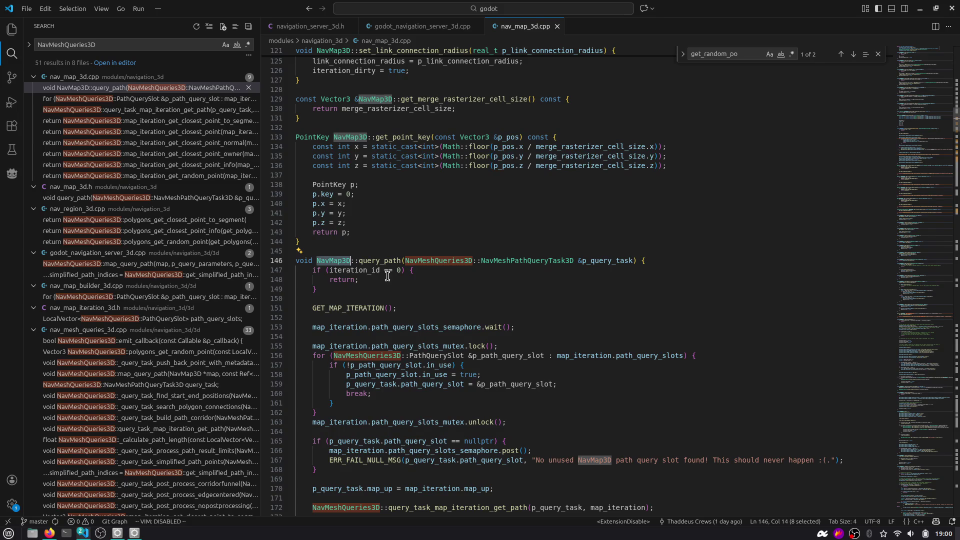
click(878, 54)
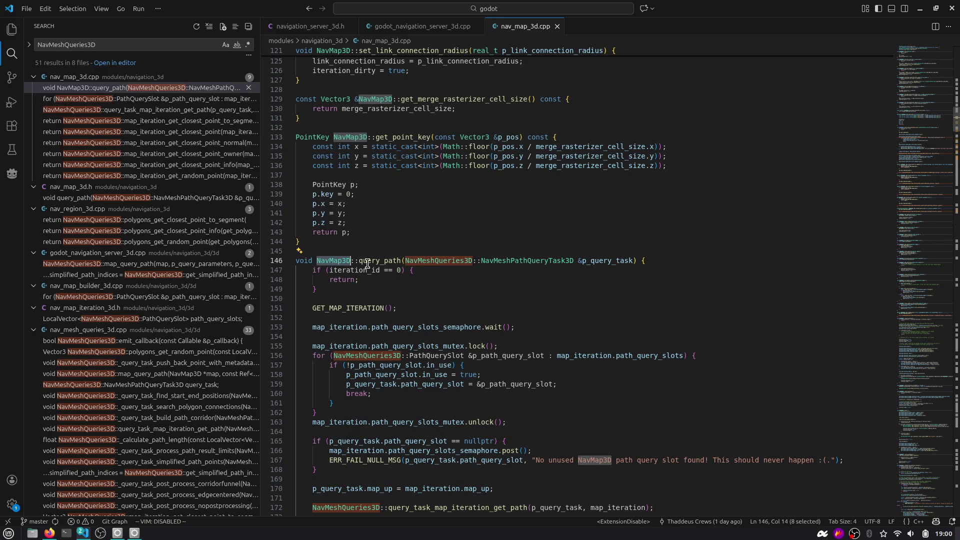
double_click(414, 261)
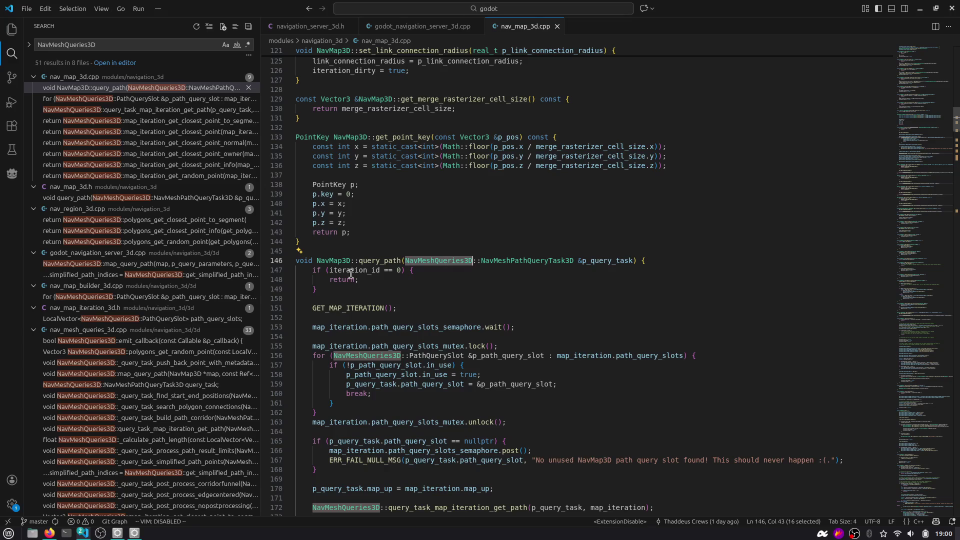
Review the query_path slot loop around lines 147–161, including path_query_slots_mutex
scroll(337, 305, down, 2)
click(419, 295)
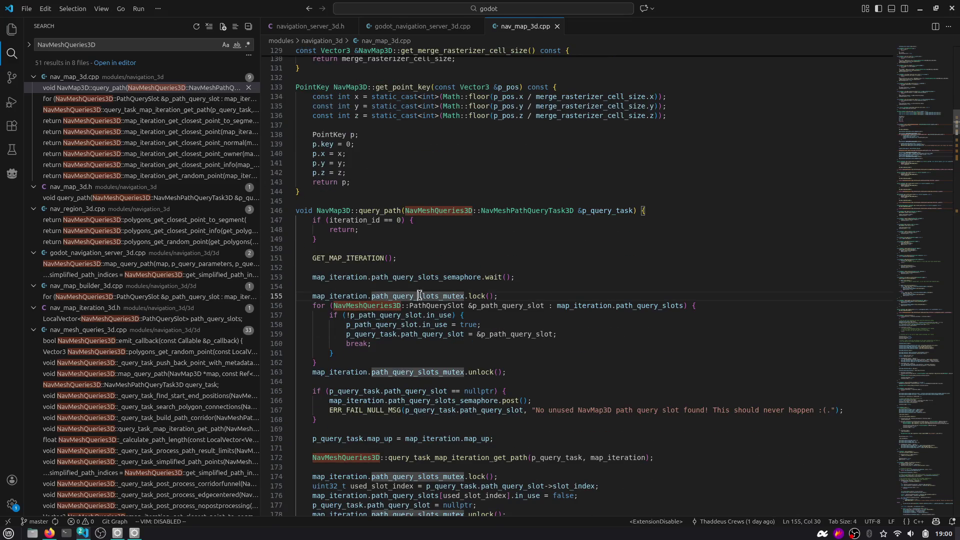
click(336, 220)
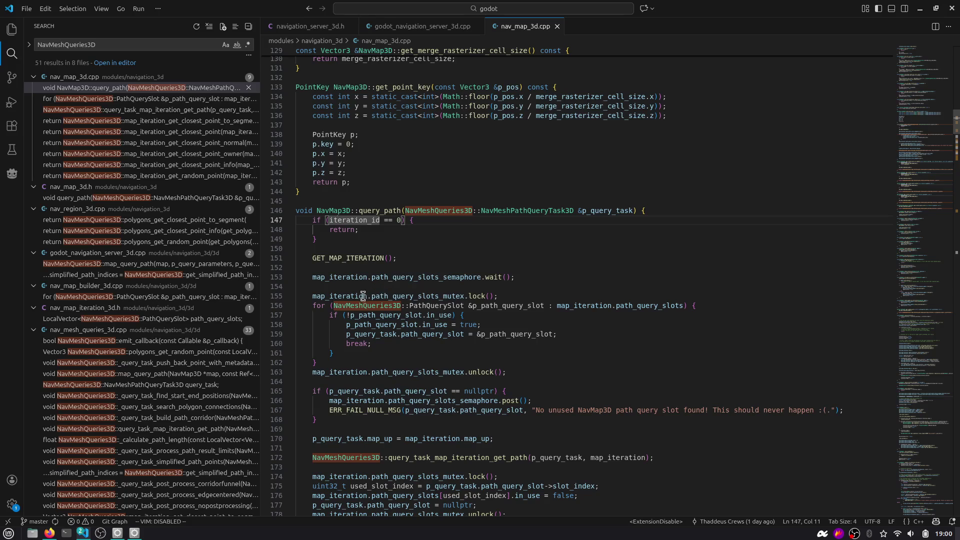
mouse_move(375, 276)
mouse_down()
mouse_move(500, 310)
mouse_move(493, 351)
mouse_up()
click(493, 351)
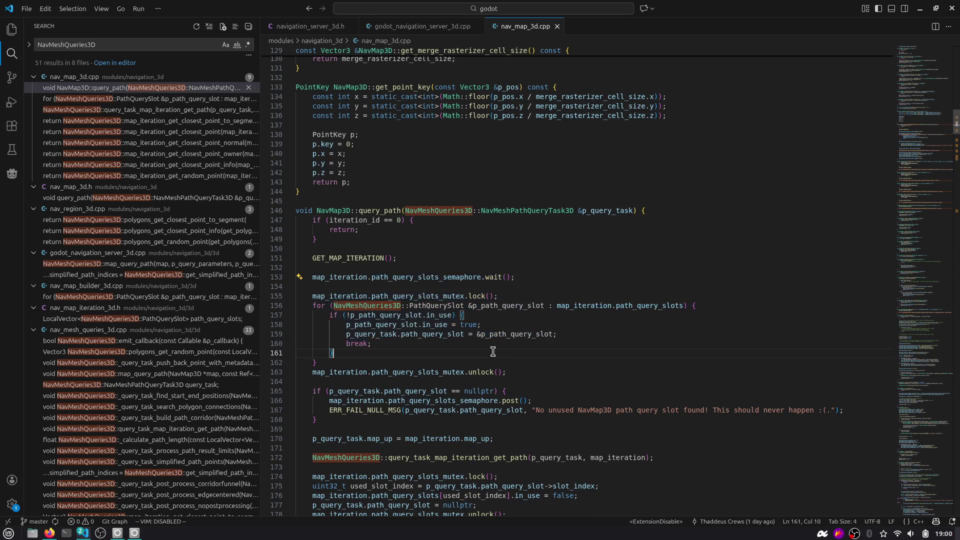
scroll(490, 345, down, 2)
scroll(480, 309, up, 1)
Switch to Firefox showing the Grablings Roadmap board with issue #14
key(alt+Tab)
key(Escape)
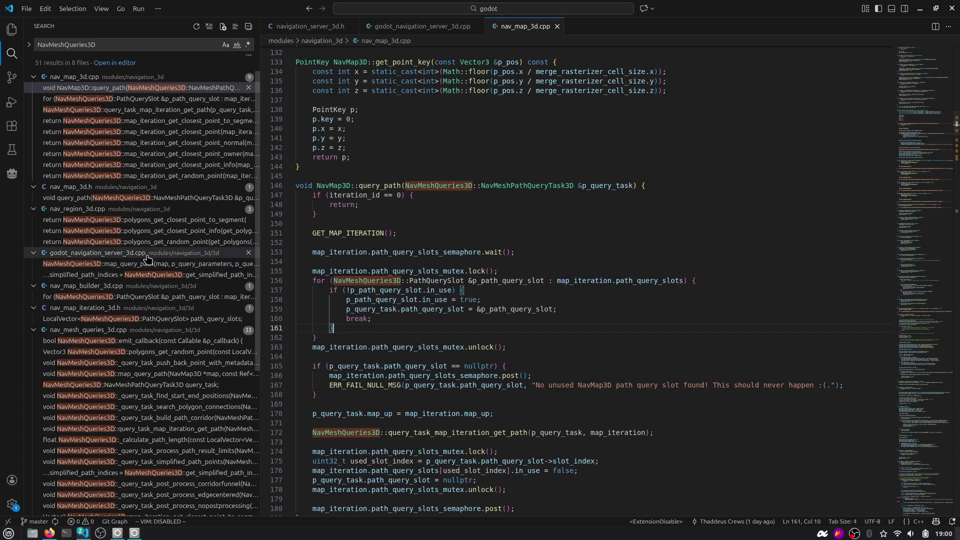
key(alt+Tab)
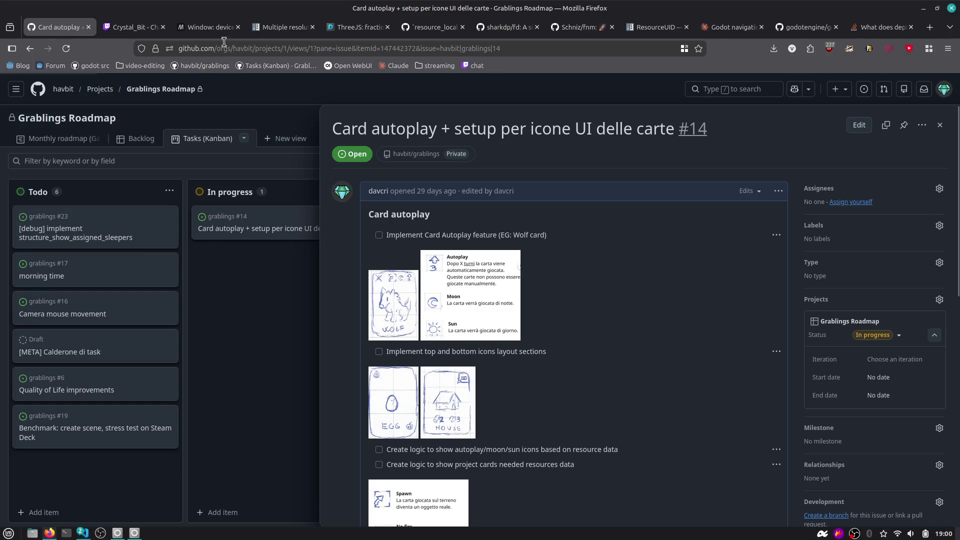
Open the Claude chat and highlight why disabled regions still count and the advice to remove them
click(731, 27)
key(alt+Tab)
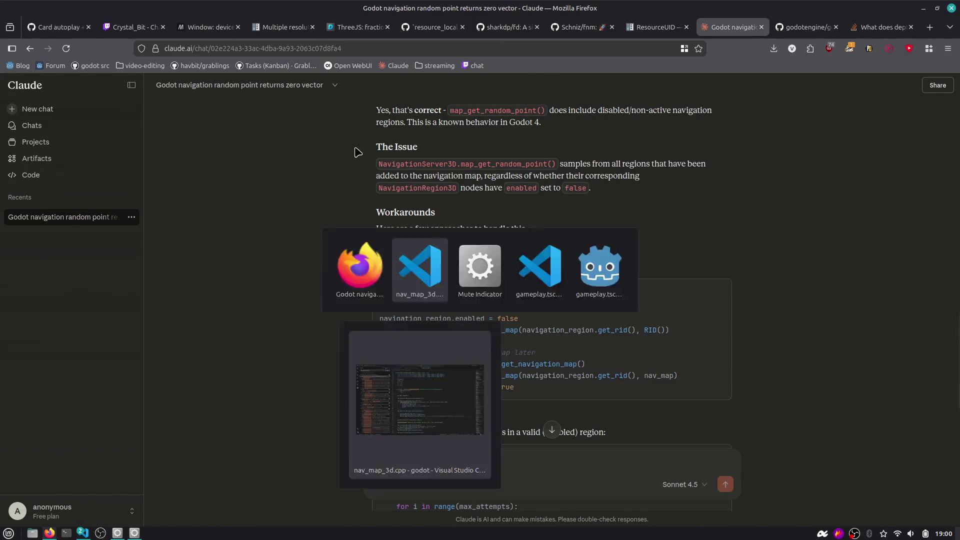
key(alt+Tab)
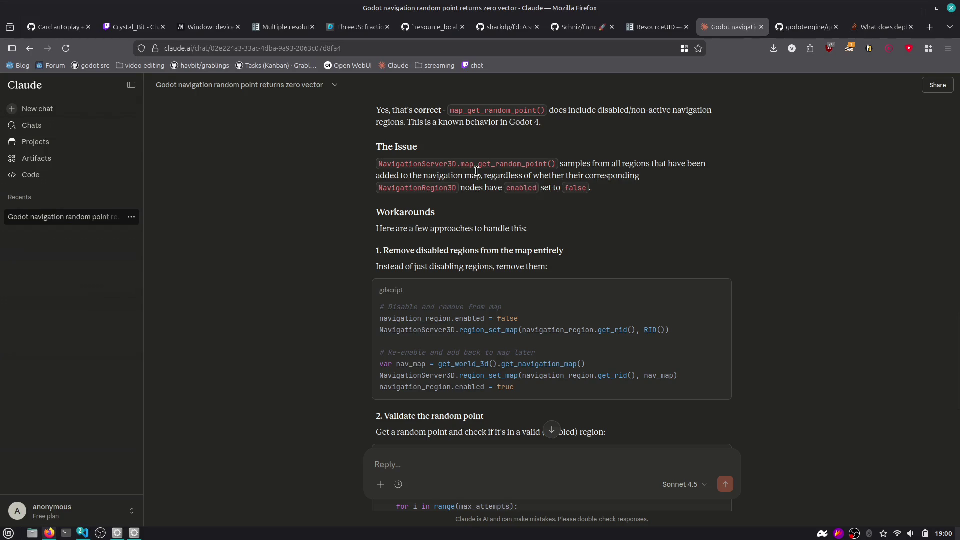
drag(564, 164, 672, 178)
click(678, 179)
drag(490, 176, 648, 186)
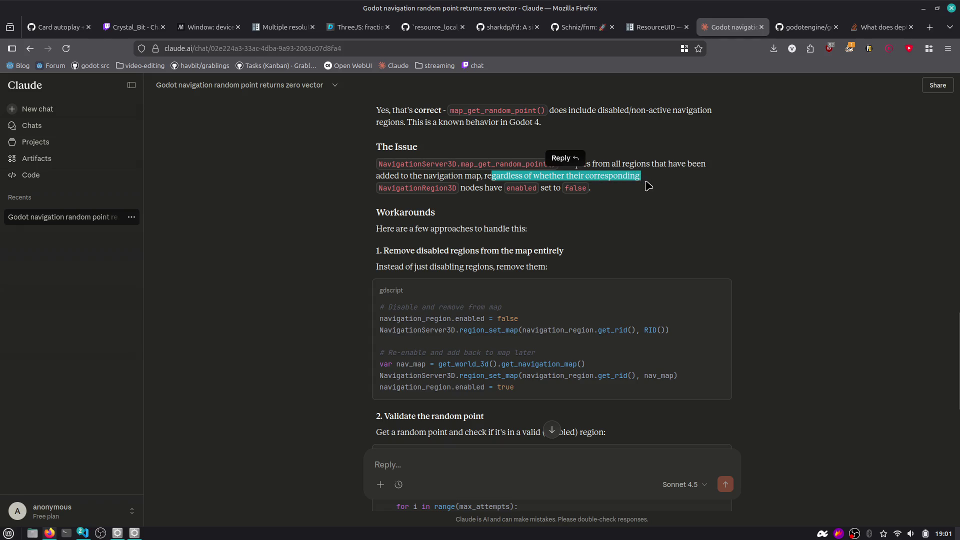
scroll(471, 245, down, 2)
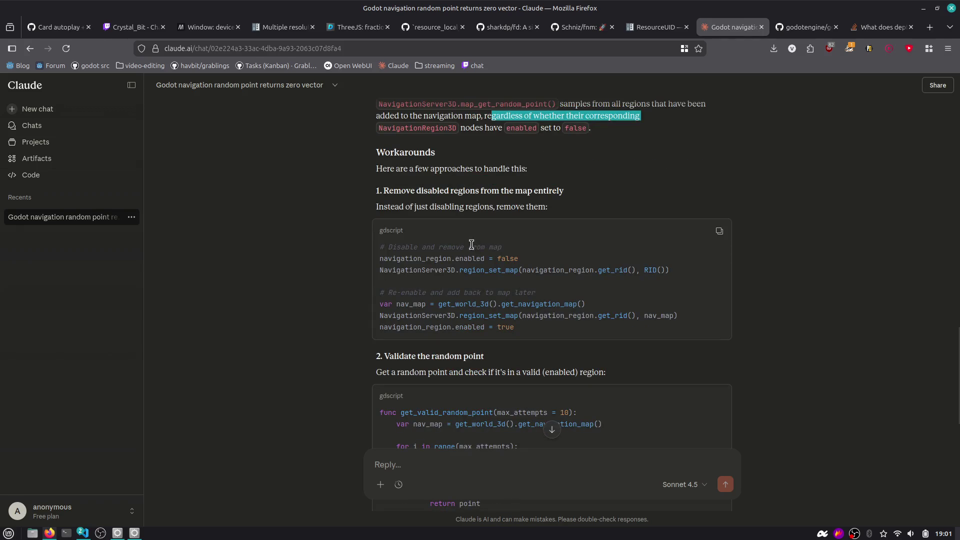
click(541, 204)
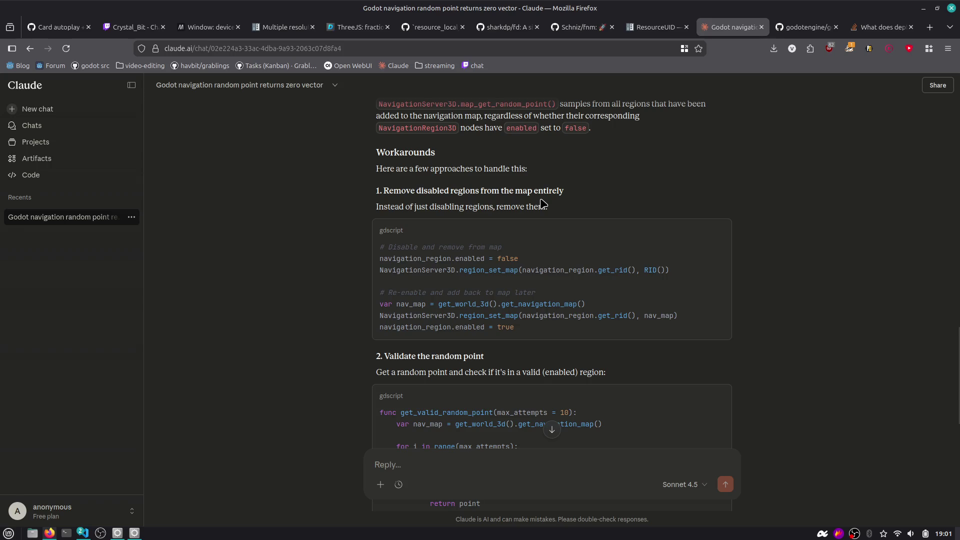
drag(396, 207, 574, 212)
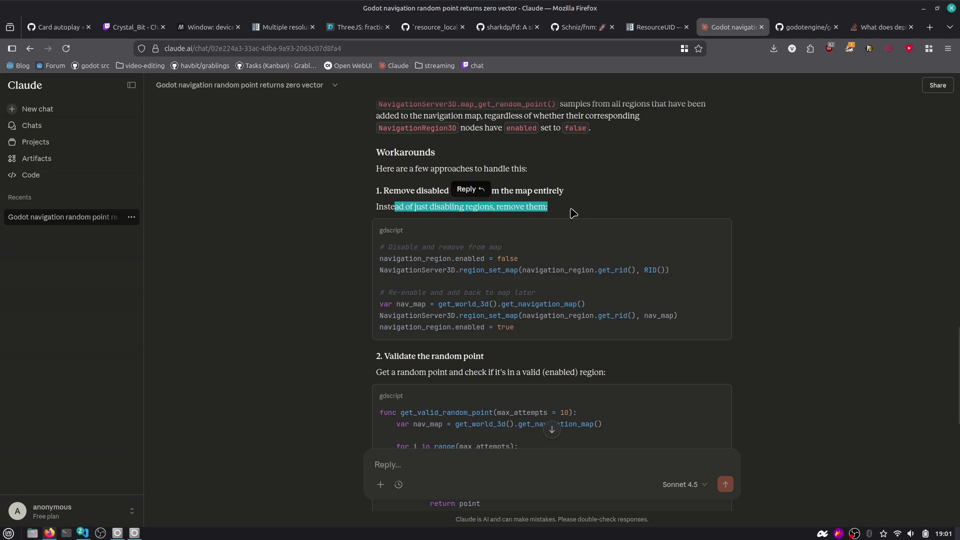
Pick out the region_set_map call and the is_point_in_enabled_region function in the reply
double_click(506, 270)
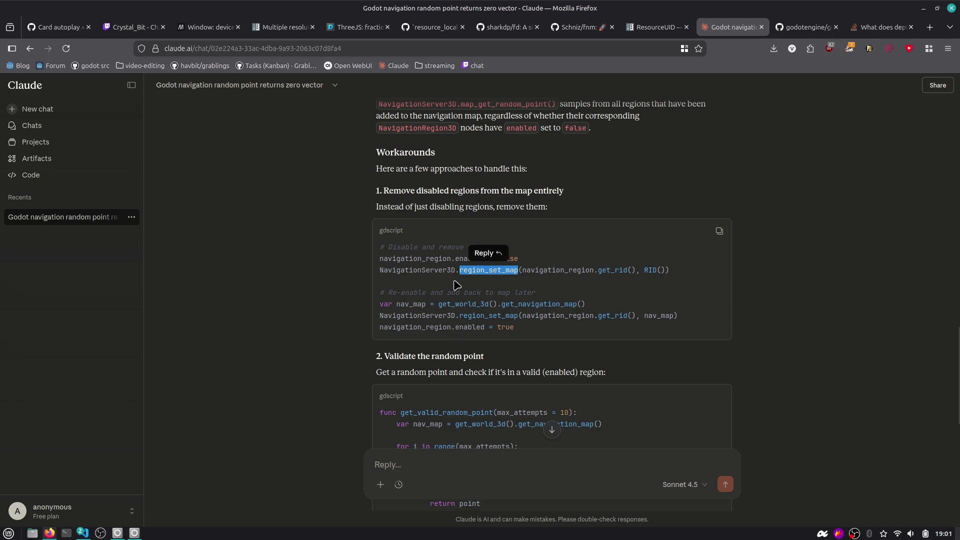
click(495, 272)
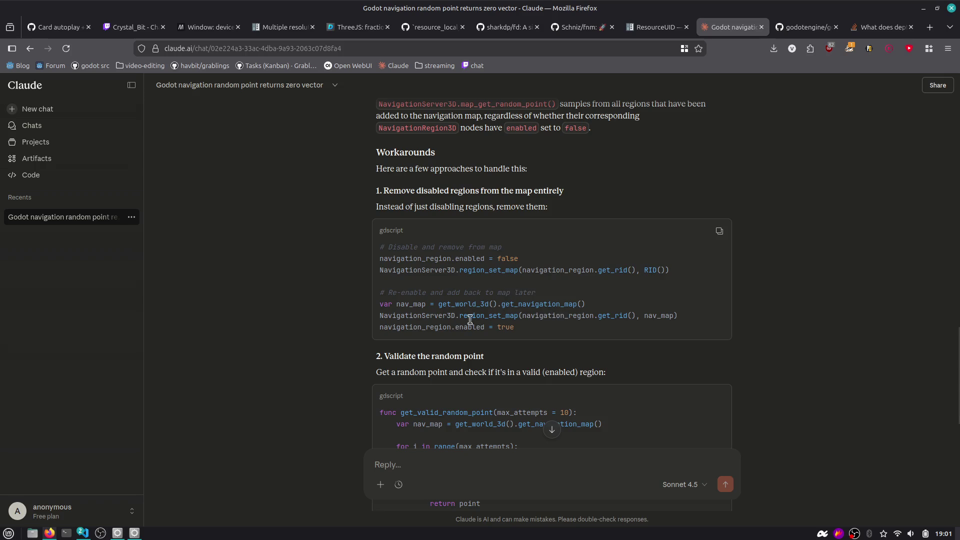
scroll(597, 319, down, 3)
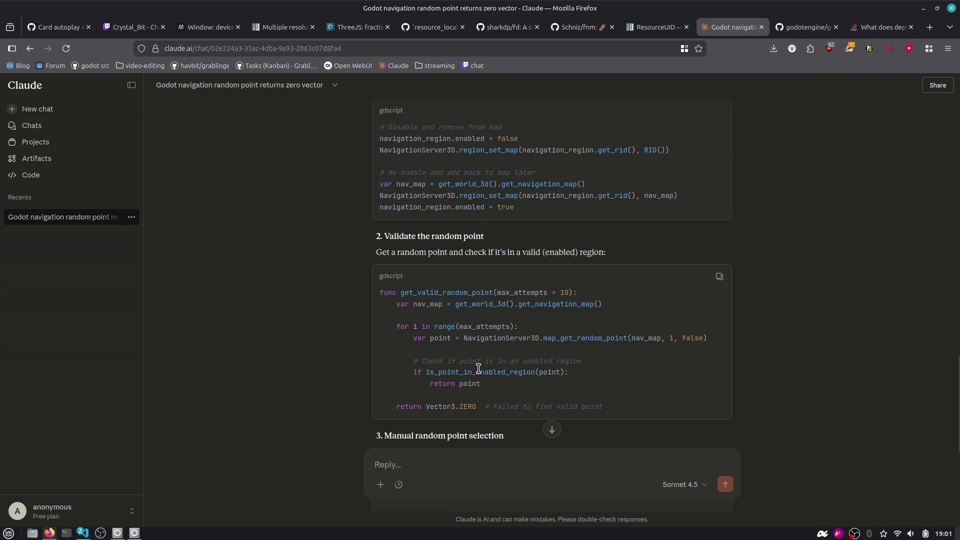
double_click(479, 372)
key(ctrl+c)
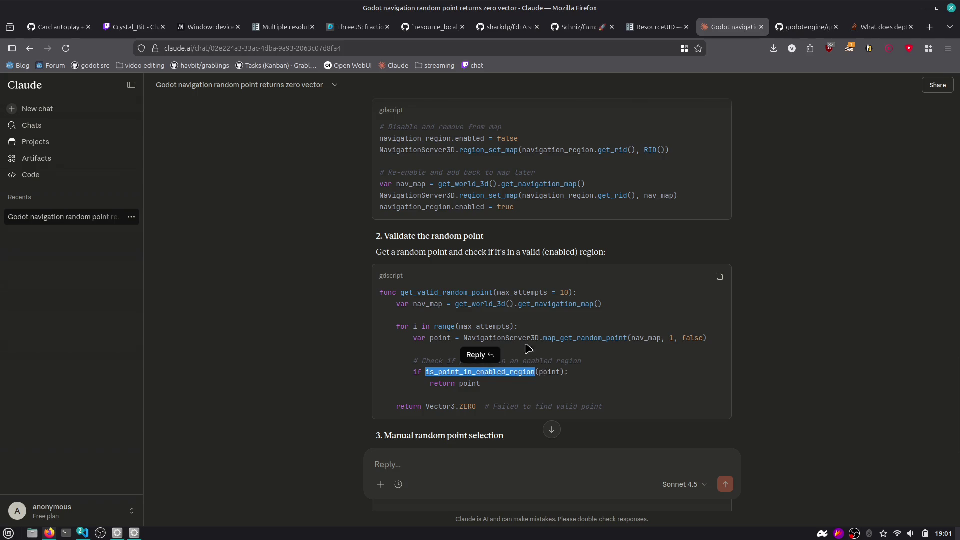
scroll(519, 332, down, 3)
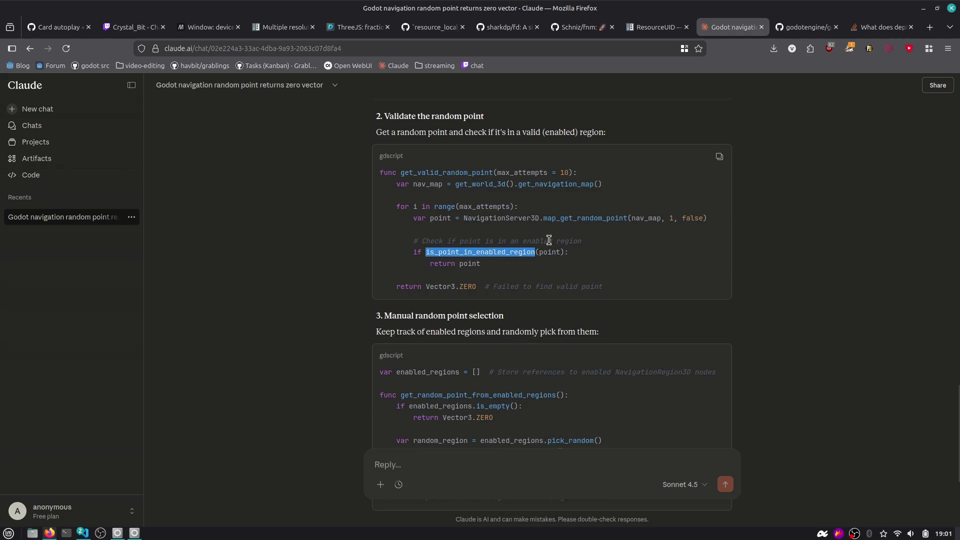
Look up is_point_in_enabled_region in Godot's built-in documentation, then return to Claude
key(alt+Tab)
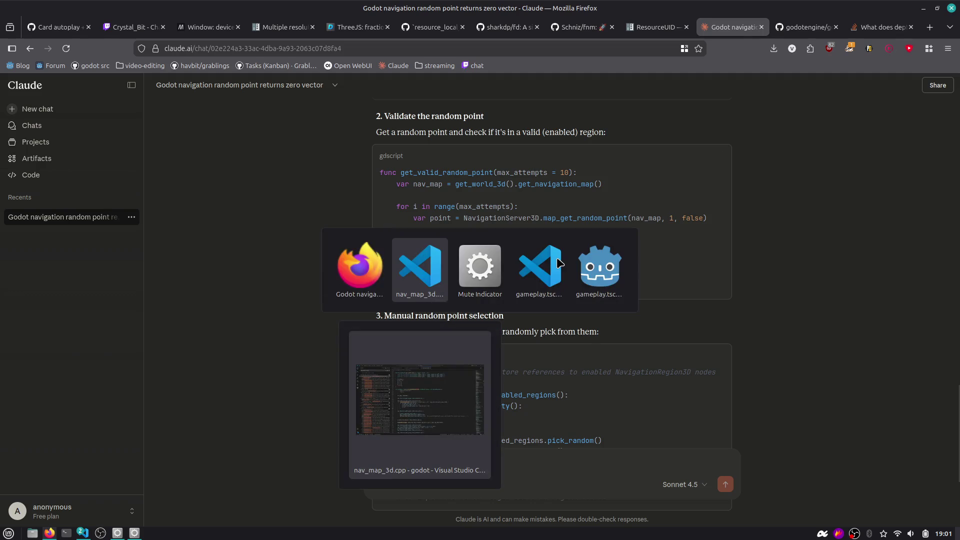
key(Tab)
key(Tab)
key(Tab)
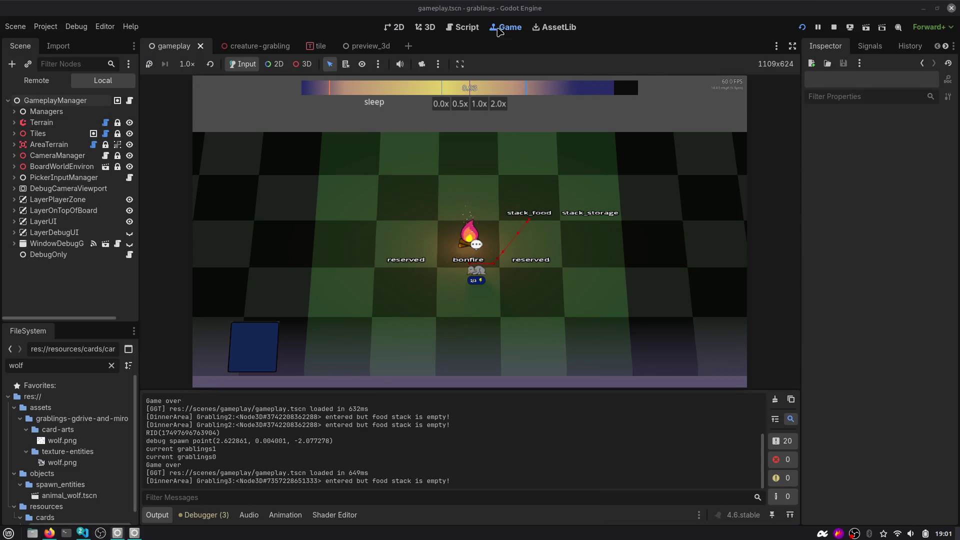
click(465, 27)
key(F1)
key(ctrl+v)
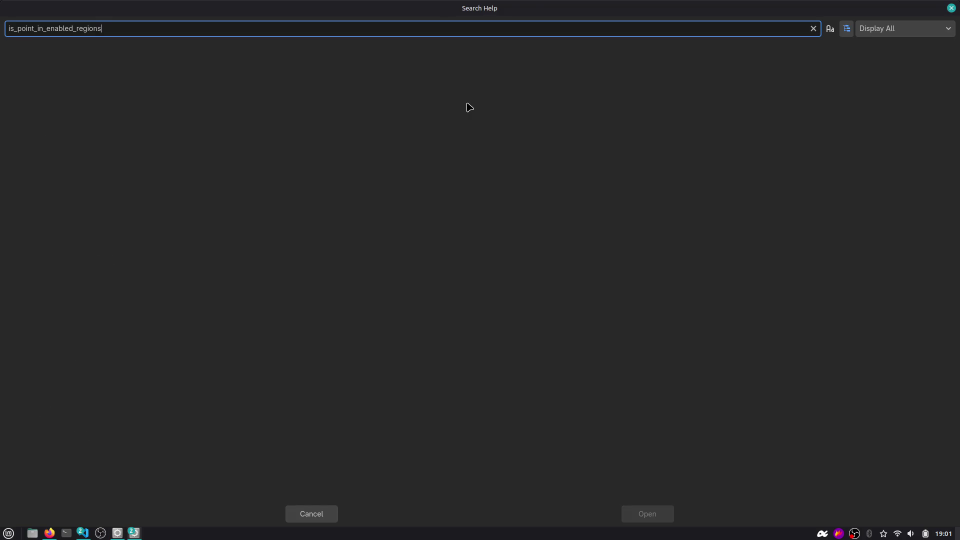
key(Escape)
key(alt+Tab)
Study the enabled_regions workaround and its three region-picking lines of code
scroll(389, 210, down, 2)
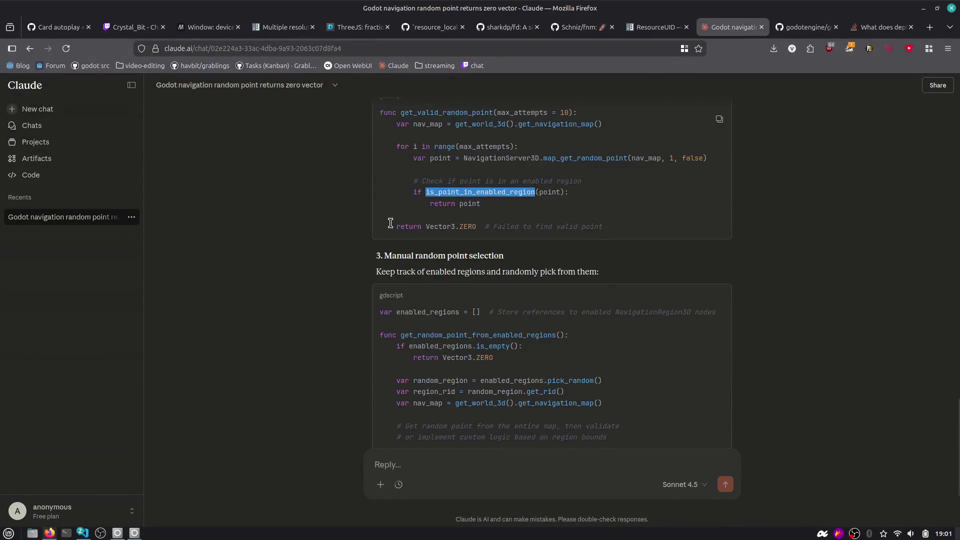
scroll(390, 223, down, 2)
click(405, 196)
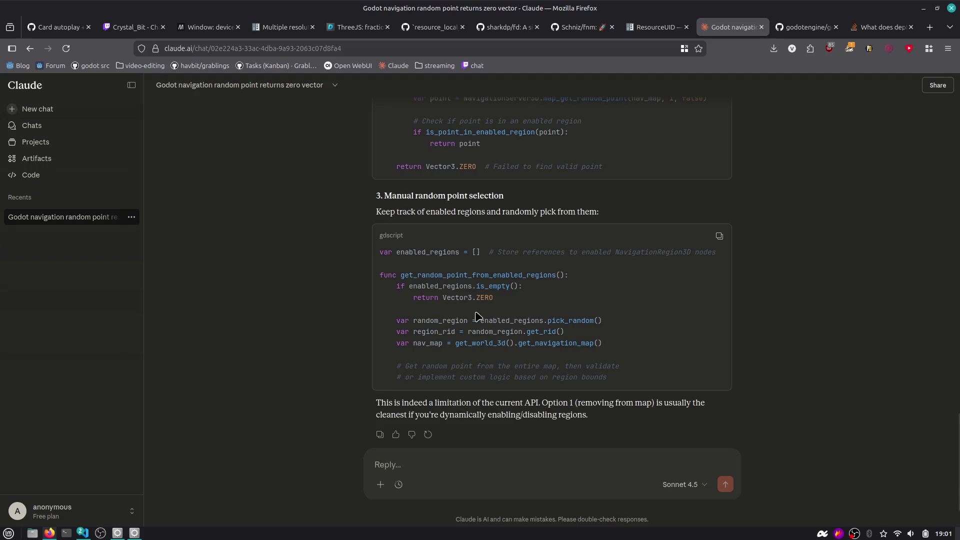
scroll(478, 340, down, 2)
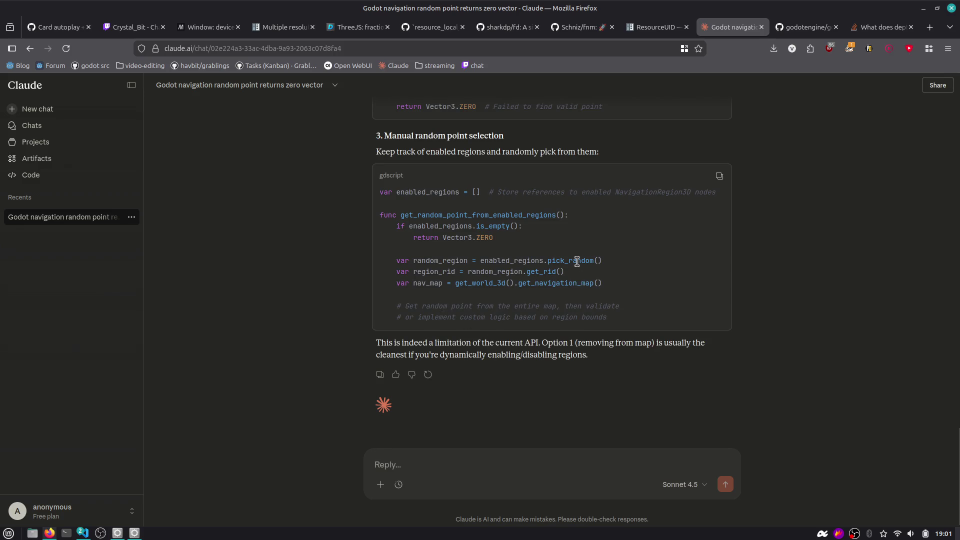
double_click(525, 262)
click(531, 283)
drag(609, 283, 402, 256)
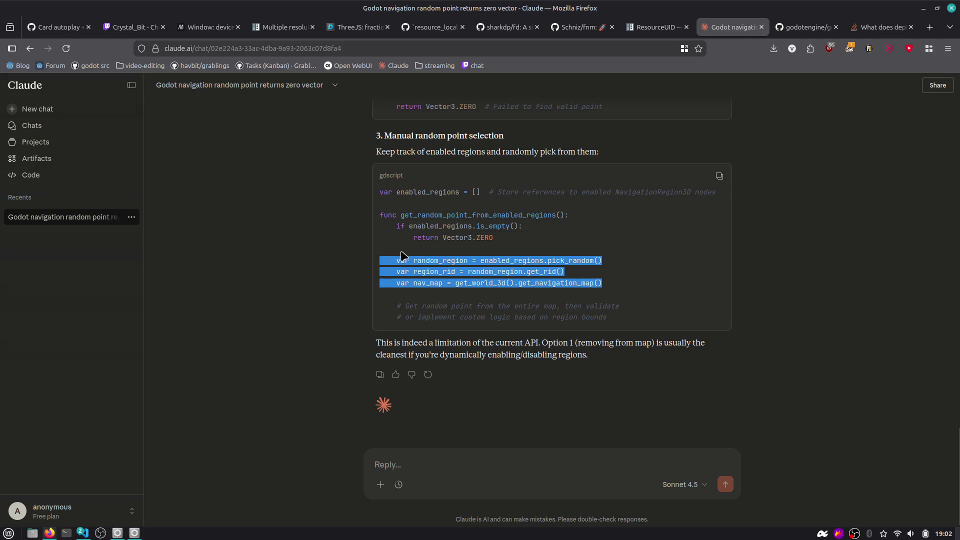
click(459, 296)
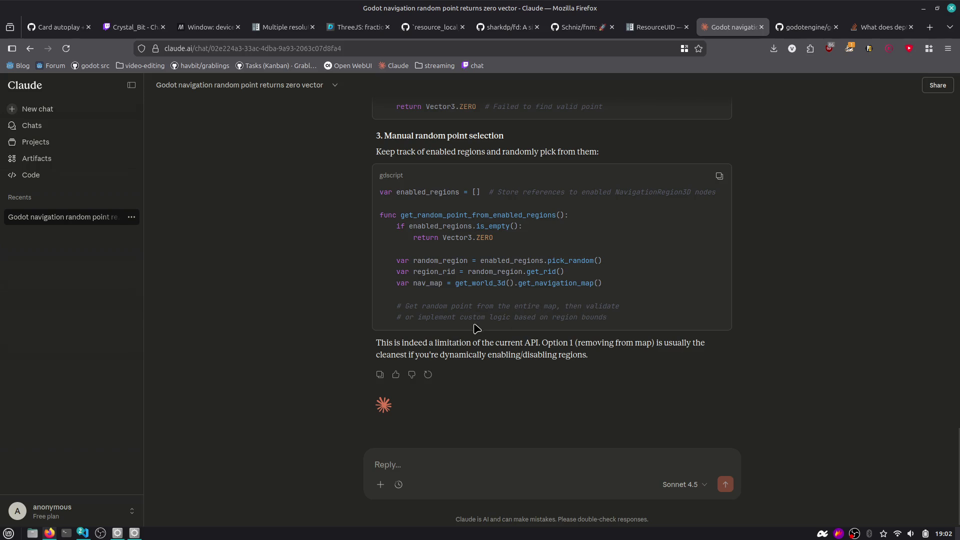
scroll(570, 320, up, 10)
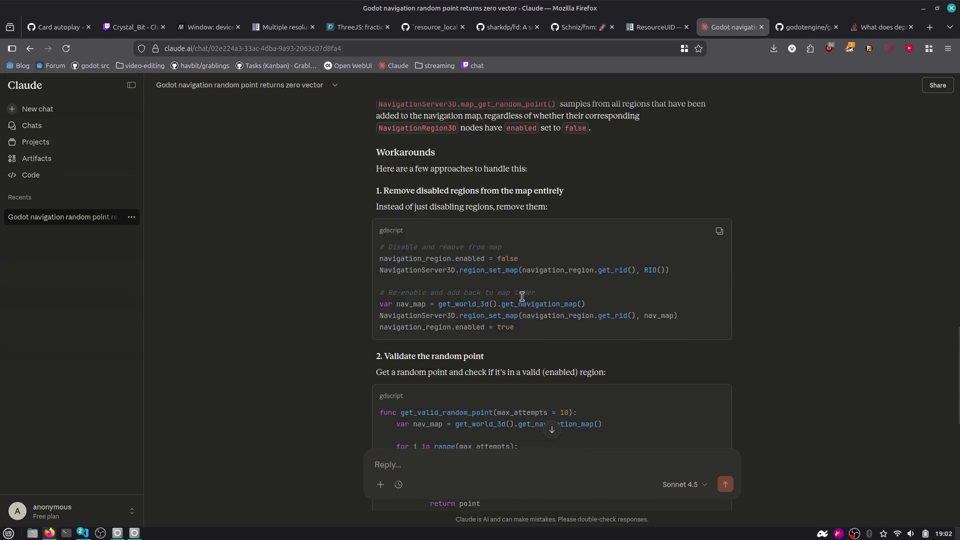
Highlight the first workaround code block and the nav_map variable
drag(420, 307, 567, 374)
click(565, 372)
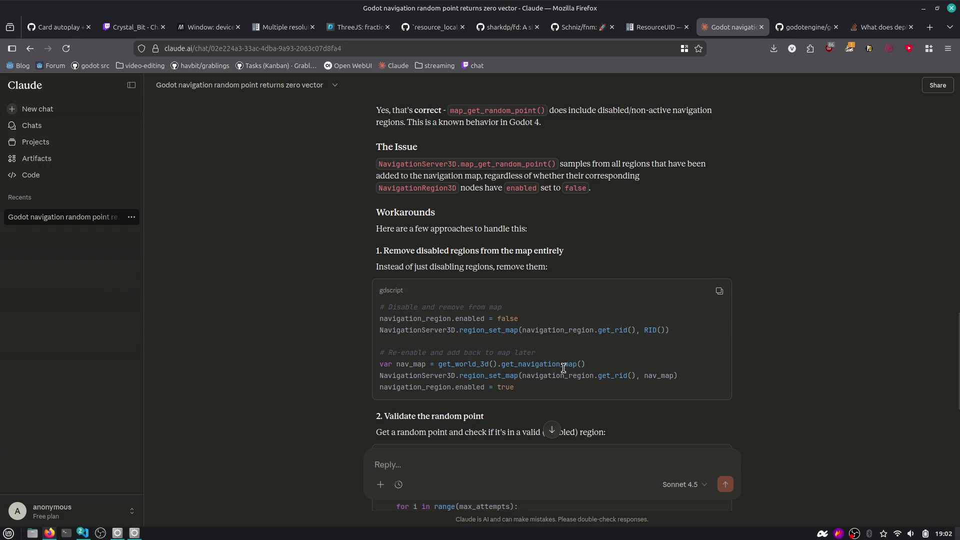
scroll(563, 368, down, 3)
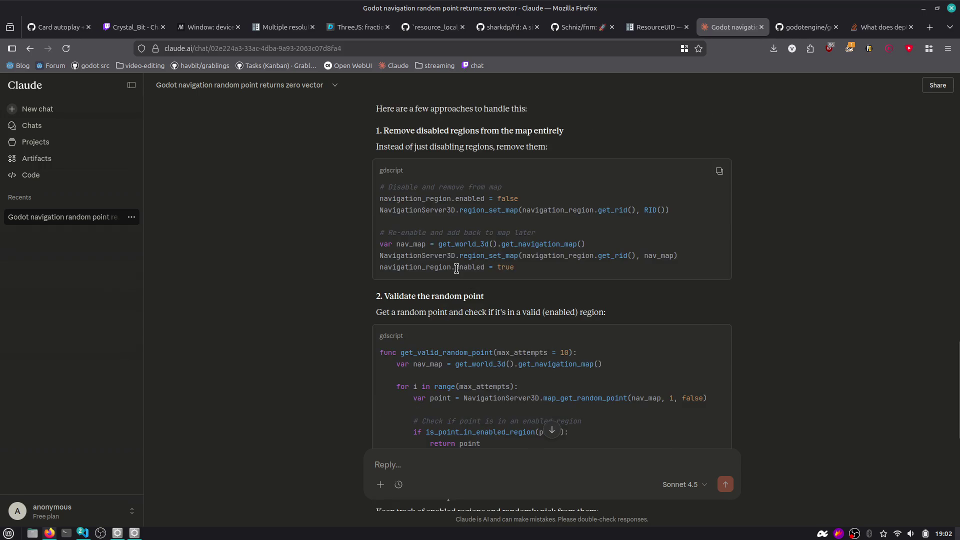
double_click(400, 246)
click(499, 245)
key(alt+Tab)
Select the full NavigationServer3D.region_set_map(..., RID()) region removal line
drag(396, 198, 458, 210)
click(454, 212)
double_click(408, 210)
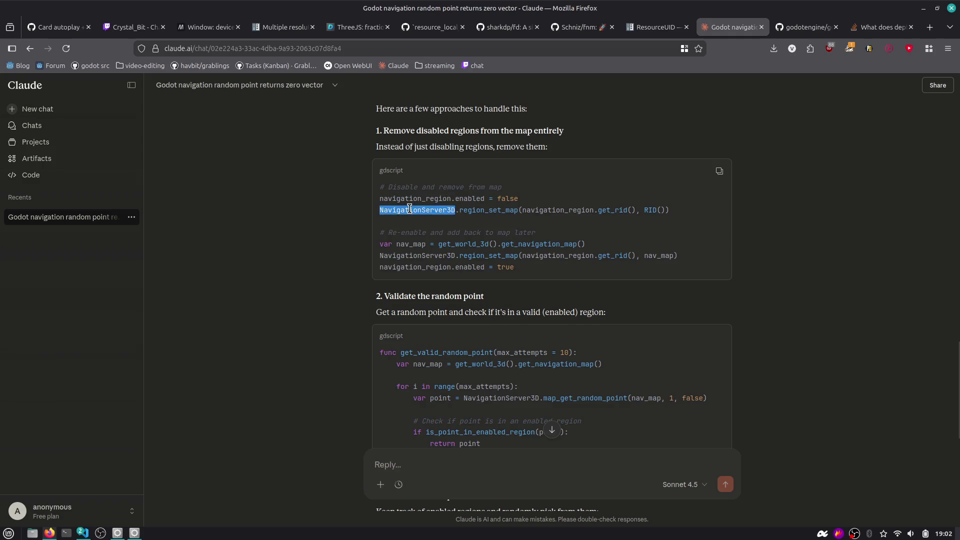
double_click(473, 210)
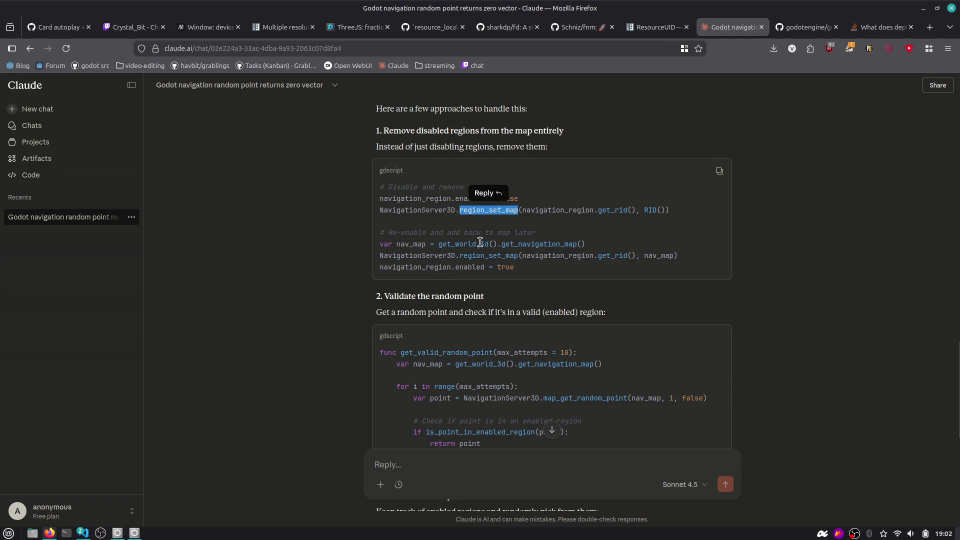
click(403, 231)
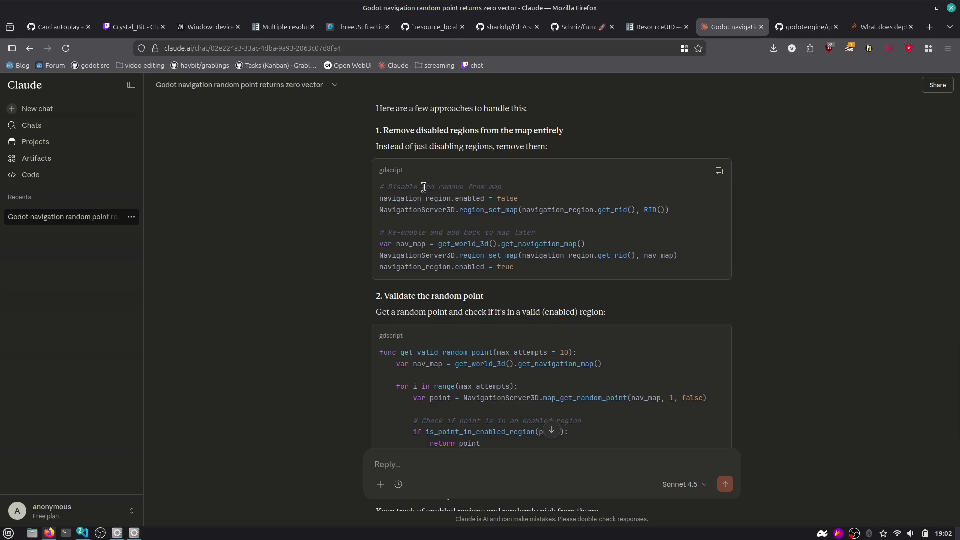
double_click(478, 209)
shift+click(634, 209)
drag(697, 210, 378, 216)
Return to the Godot editor's NavigationRegion3D reference
key(alt+Tab)
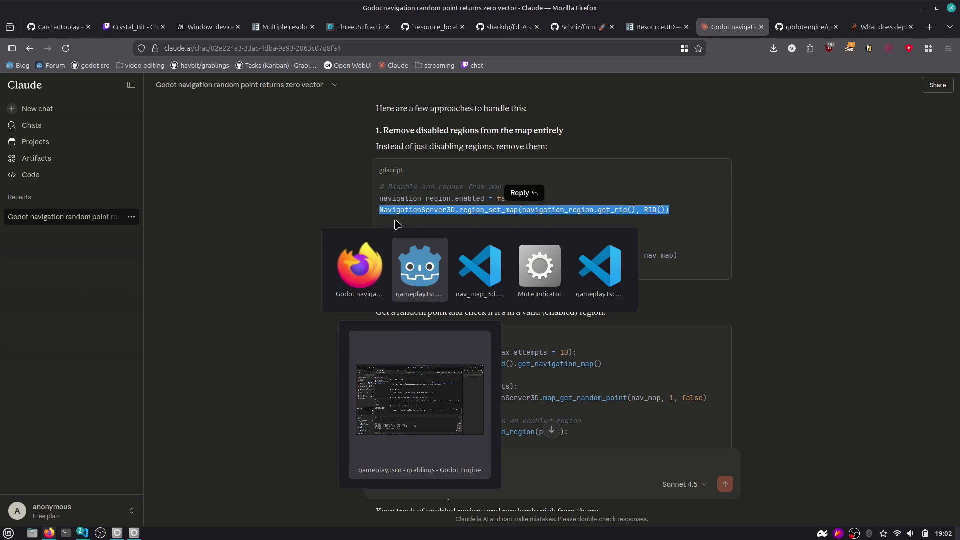
key(alt+Tab)
key(Tab)
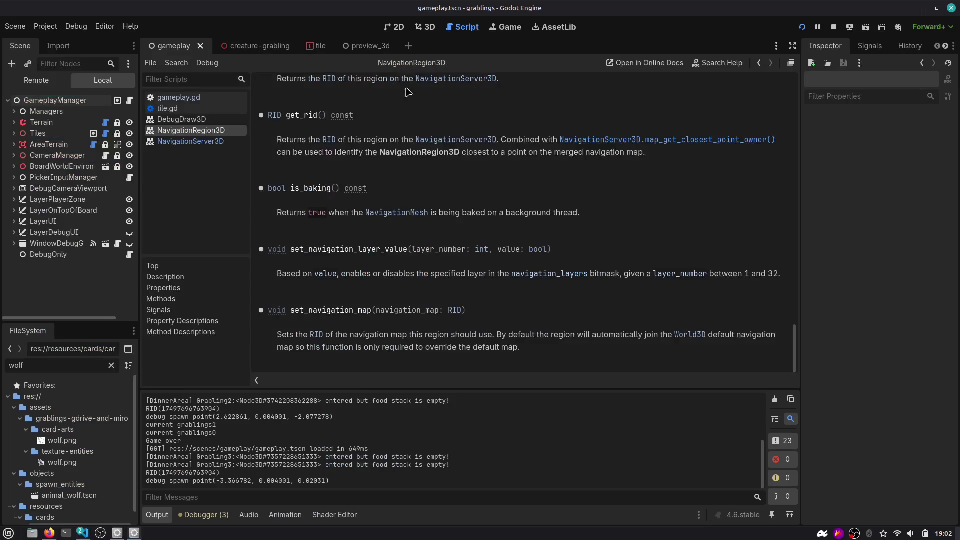
Close the DebugDraw3D script and jump from set_active to the update_navmesh definition in tile.gd
middle_click(190, 119)
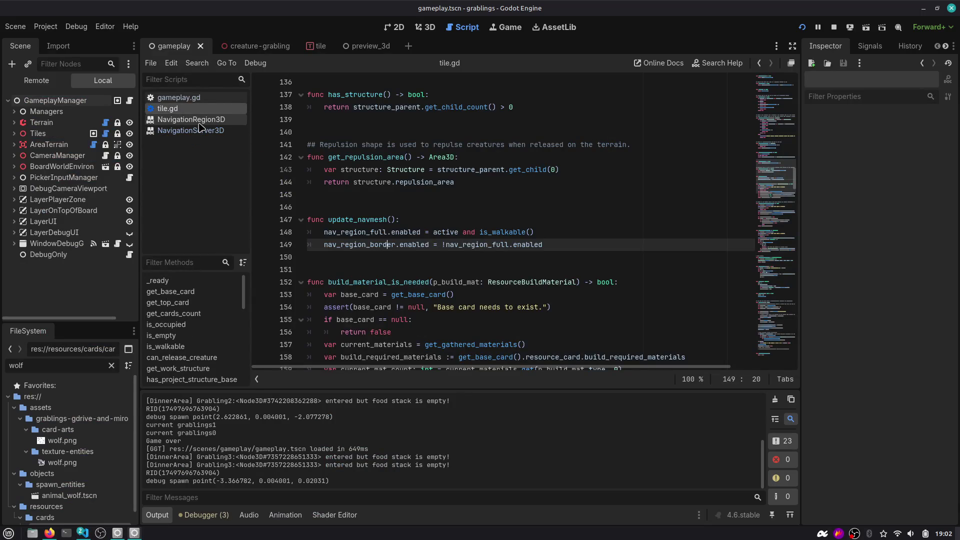
click(361, 195)
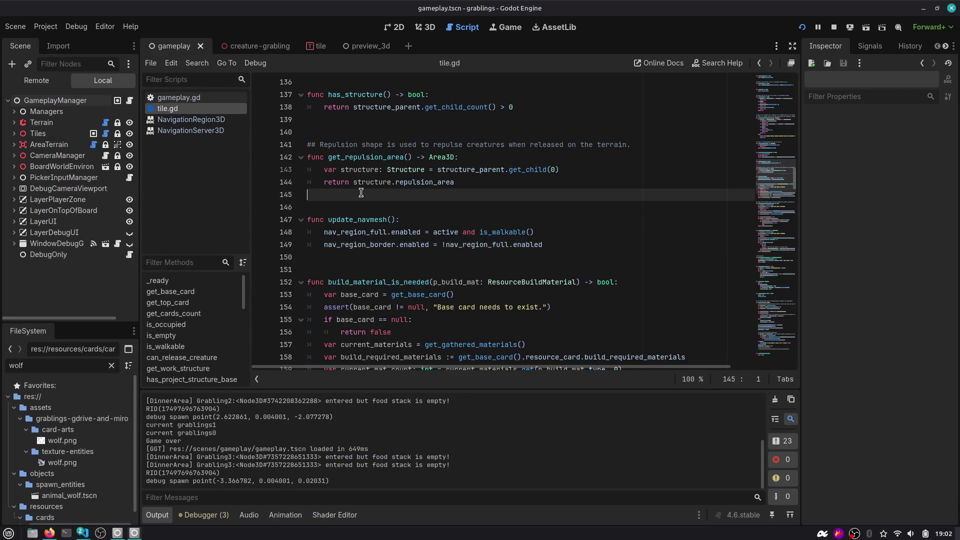
key(ctrl+alt+f)
text(set_a)
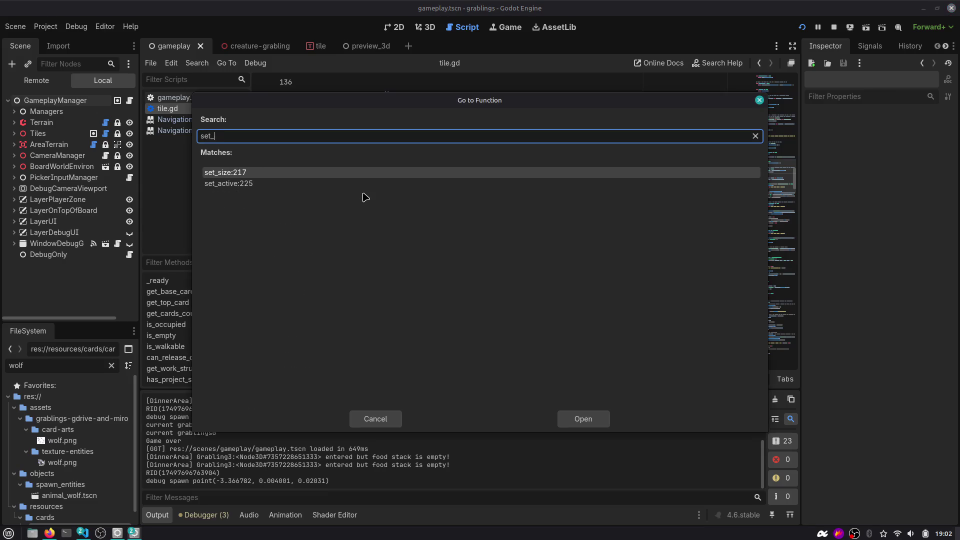
key(Return)
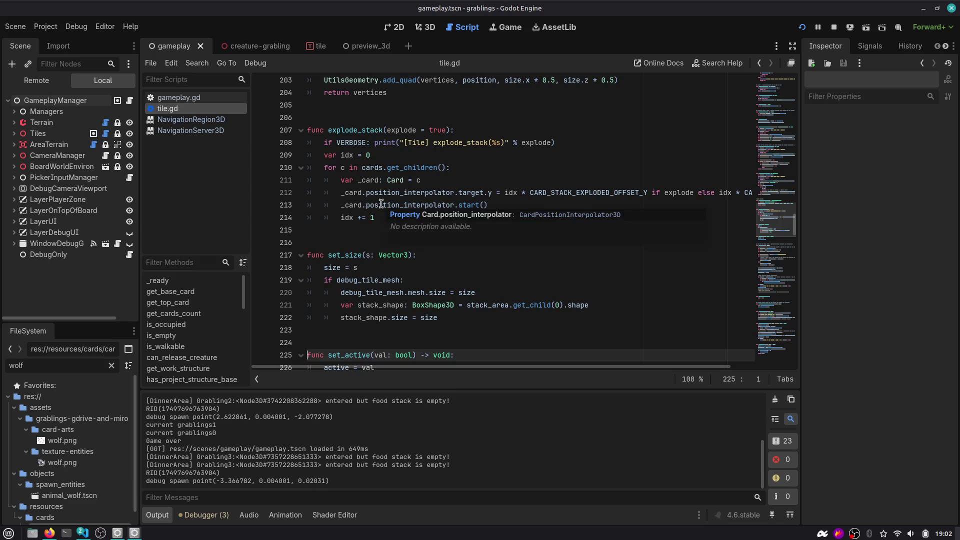
scroll(355, 250, down, 4)
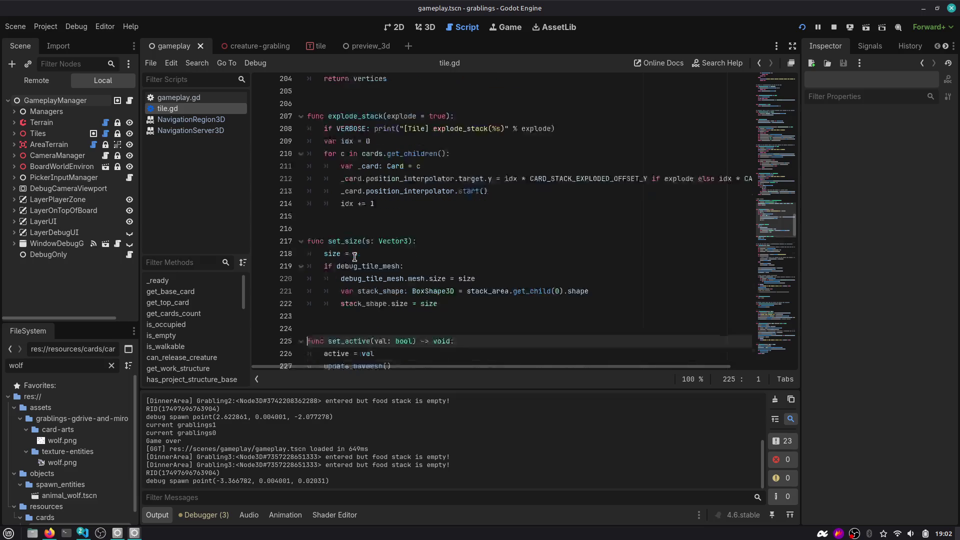
double_click(383, 230)
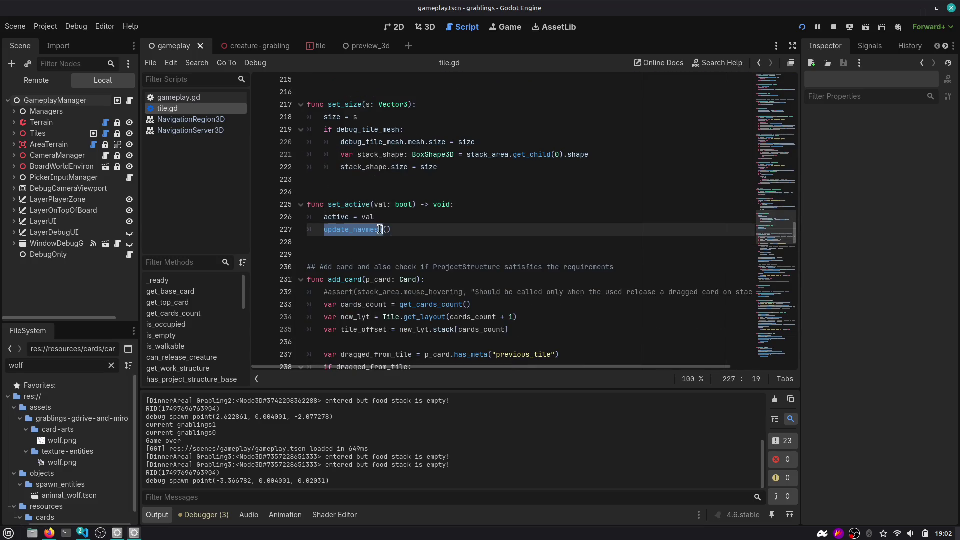
scroll(411, 233, down, 10)
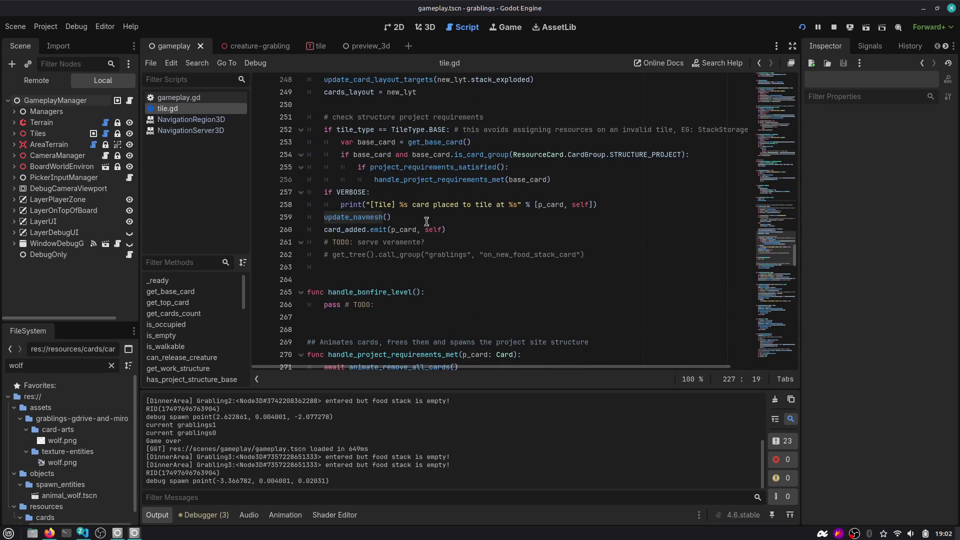
ctrl+click(382, 223)
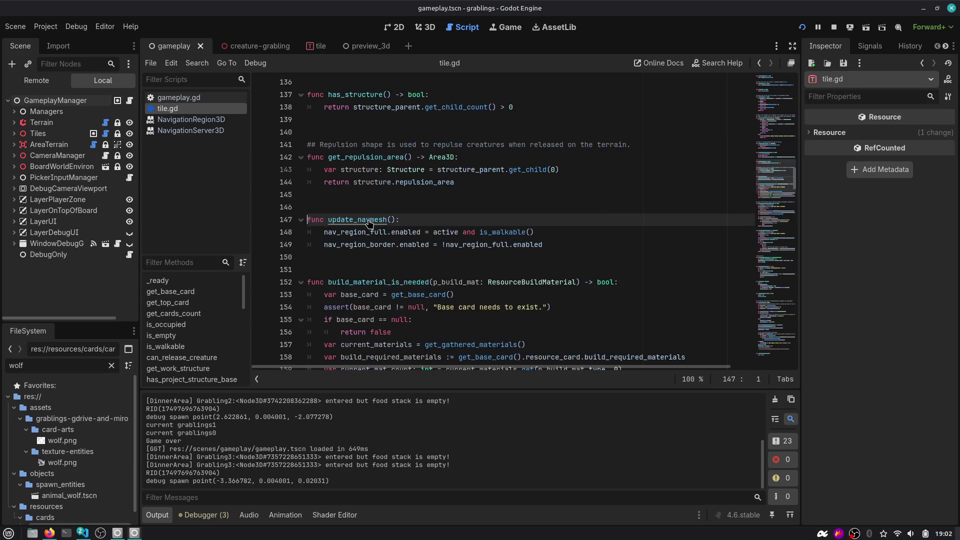
Paste the region_set_map call on a new line below the enabled assignments
click(557, 233)
key(Down)
key(End)
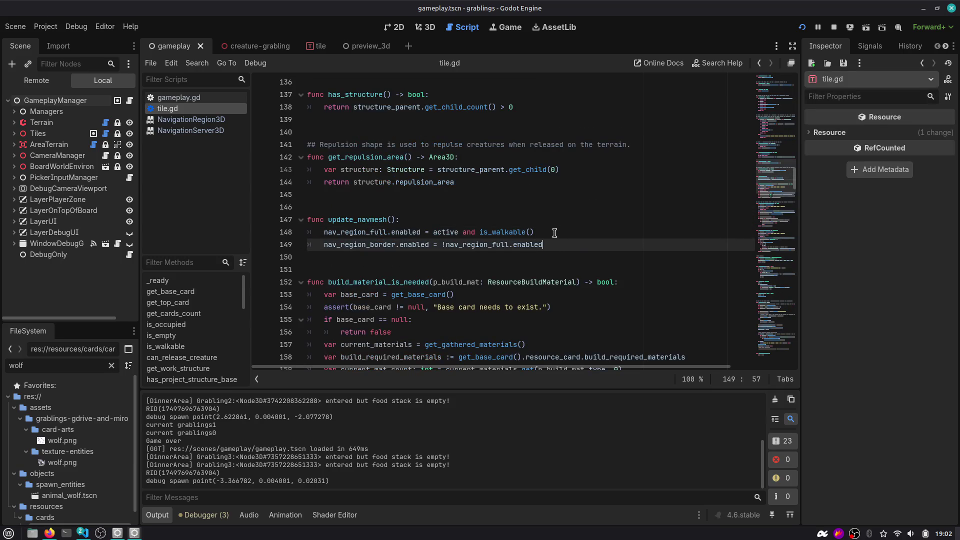
key(Up)
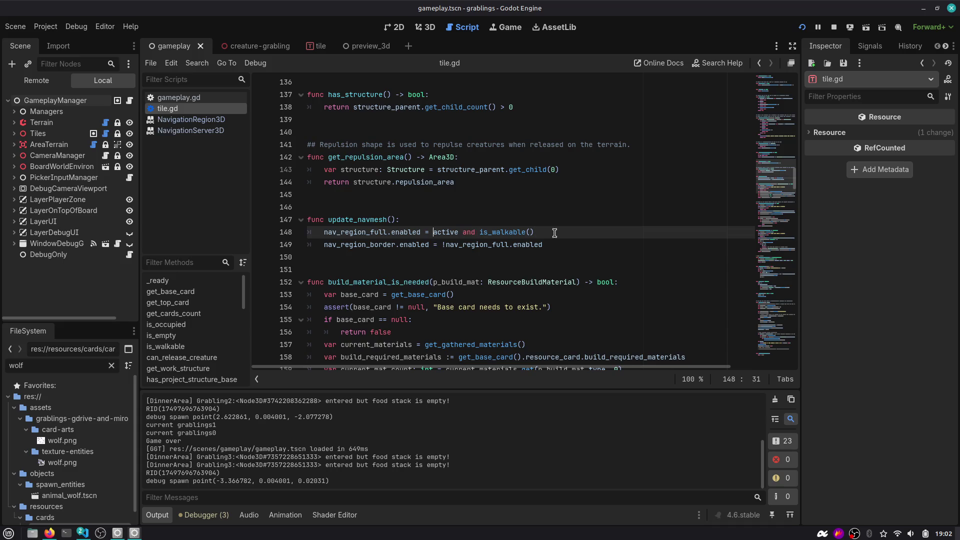
key(ctrl+shift+Right)
key(ctrl+shift+Right)
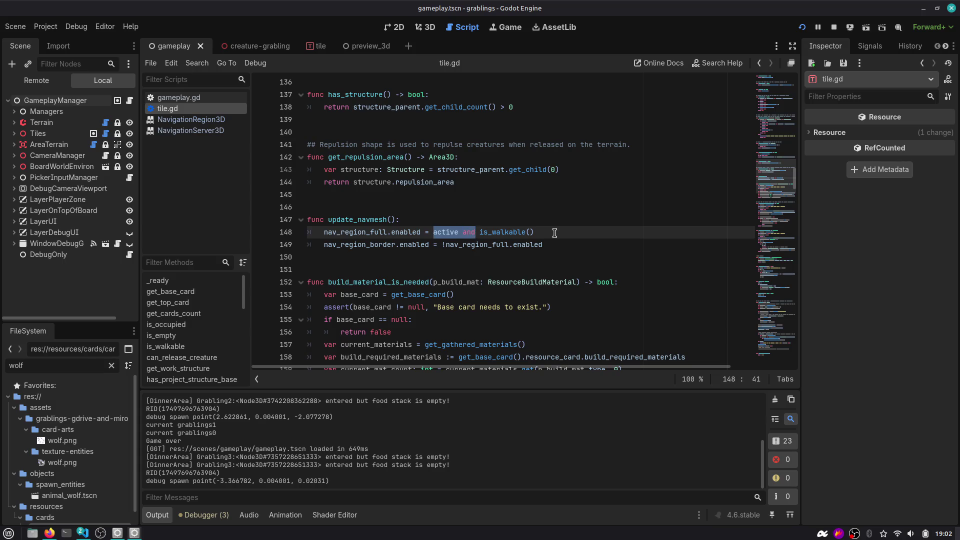
key(Down)
key(End)
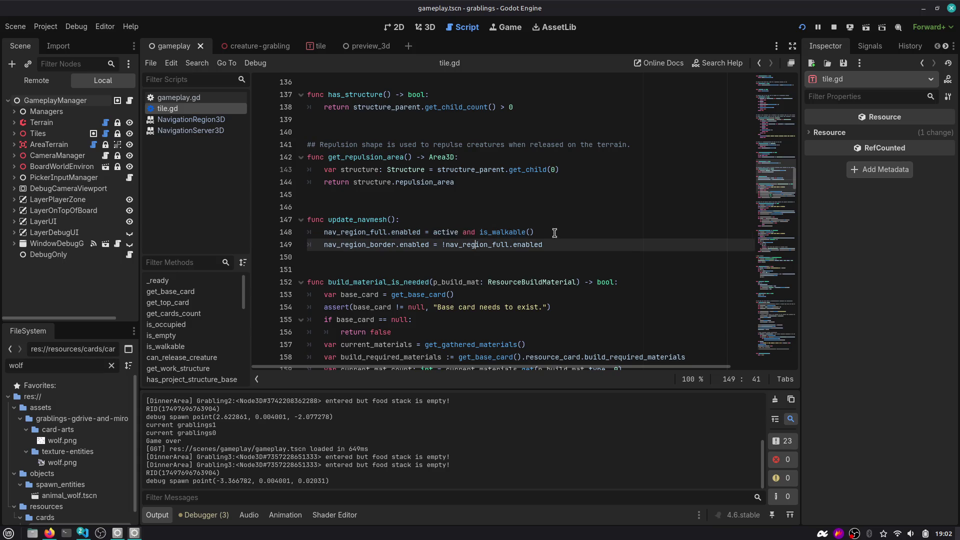
key(Return)
key(Down)
text(NavigationServer3D.region_set_map(navigation_region.get_rid(), RID()))
key(Up)
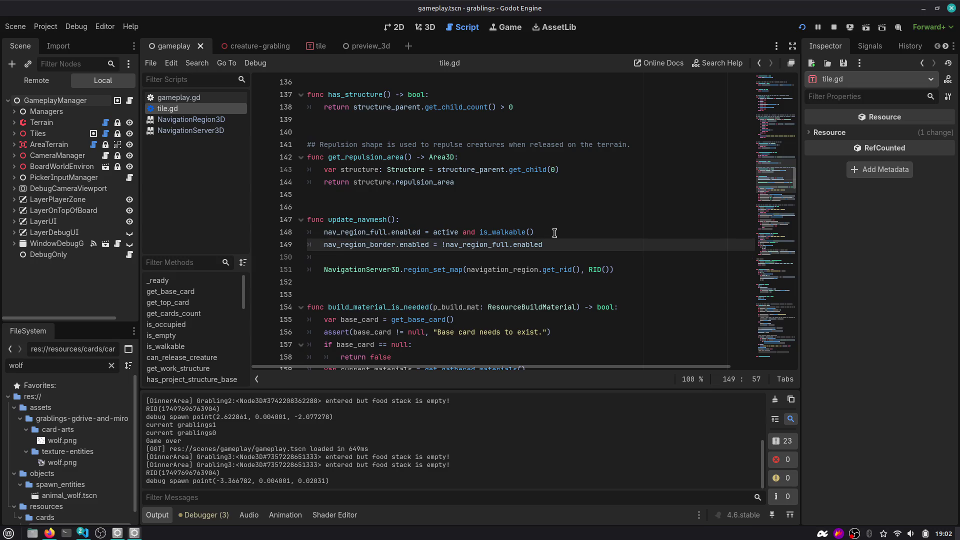
Duplicate the two enabled assignment lines and comment out the originals
key(shift+Up)
key(shift+Home)
key(ctrl+c)
key(ctrl+k)
key(Down)
key(Down)
key(ctrl+v)
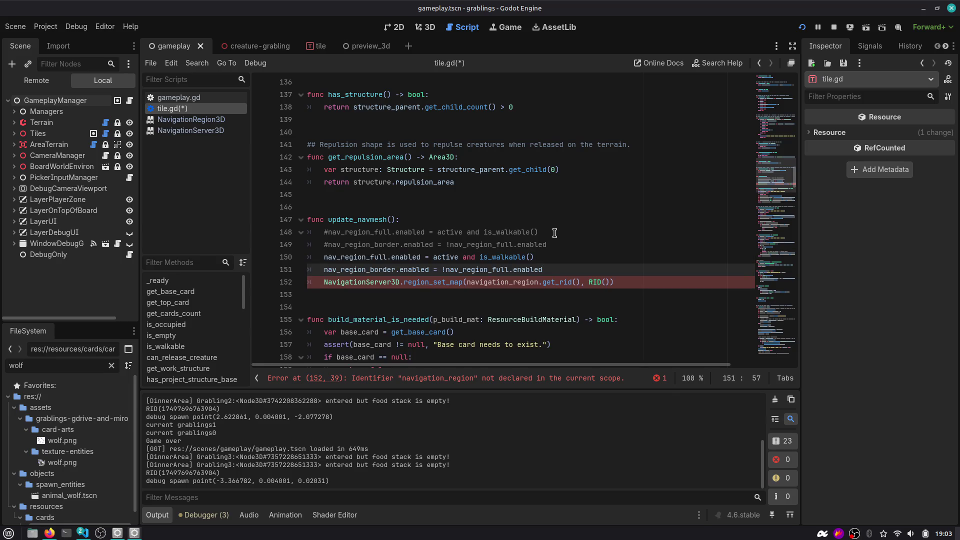
Remove 'active and' from the nav_region_full assignment so it follows is_walkable() only
key(Home)
key(Up)
key(ctrl+shift+Right)
key(ctrl+shift+Right)
key(Delete)
key(Delete)
key(Down)
key(Down)
Wrap the region_set_map call in a new 'if active == false:' block
key(Home)
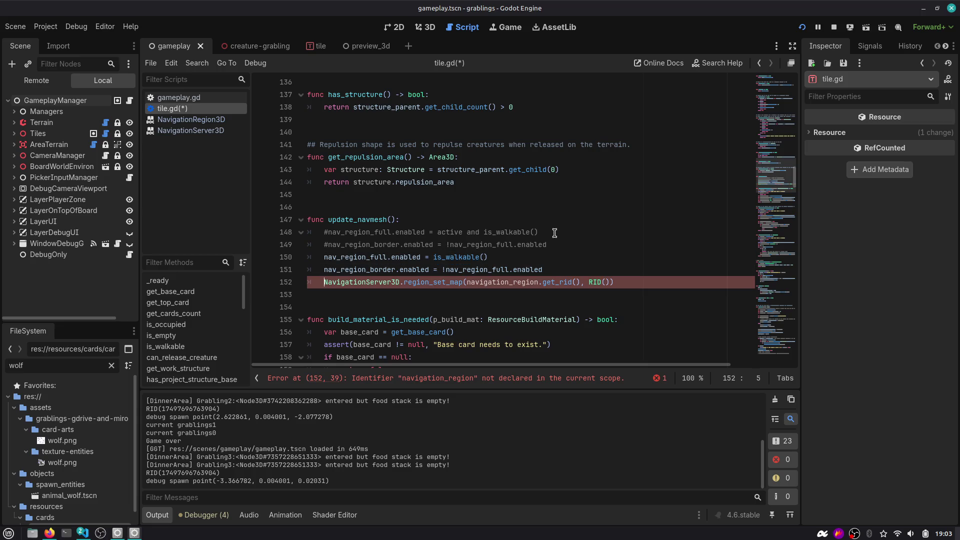
key(shift+End)
key(ctrl+x)
key(Up)
key(Up)
key(Up)
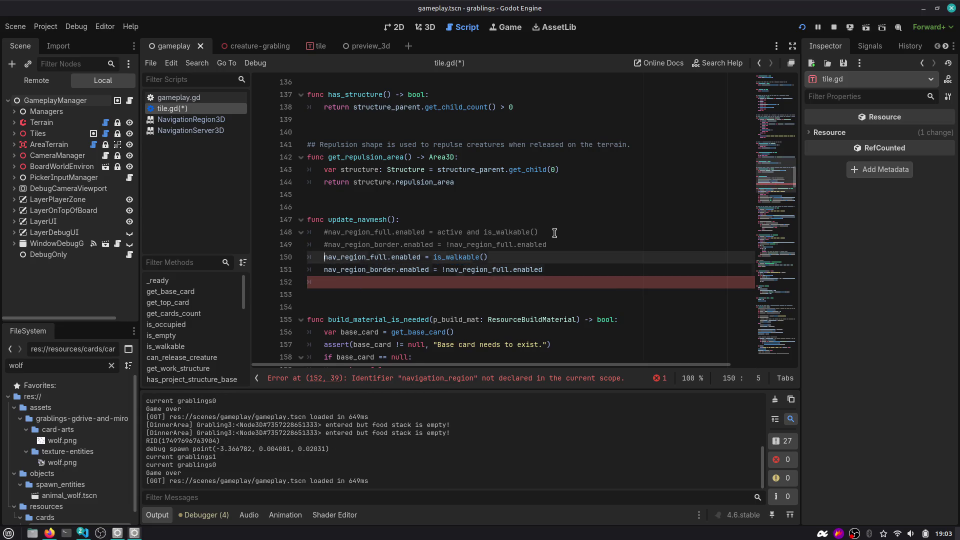
key(End)
key(Return)
text(t)
key(Return)
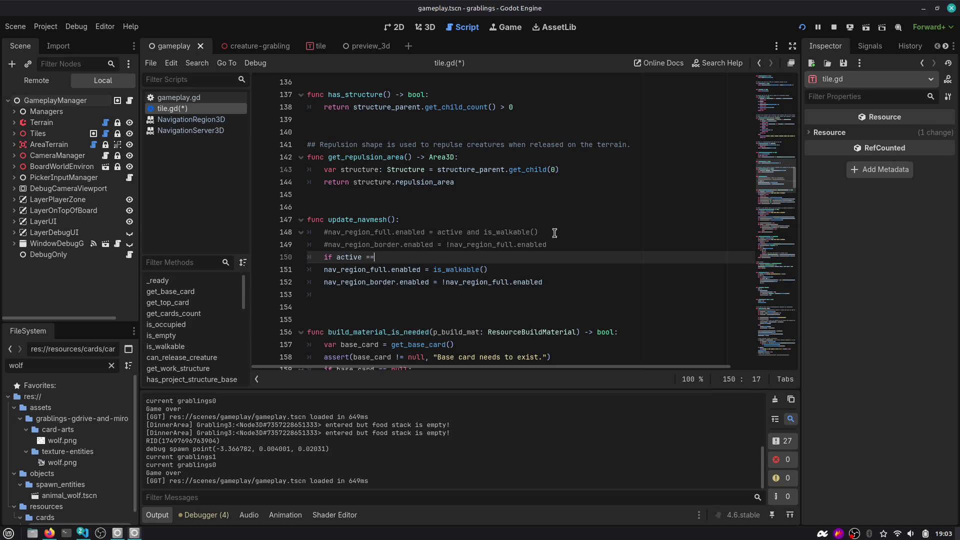
key(BackSpace)
text(false:)
key(Return)
key(ctrl+v)
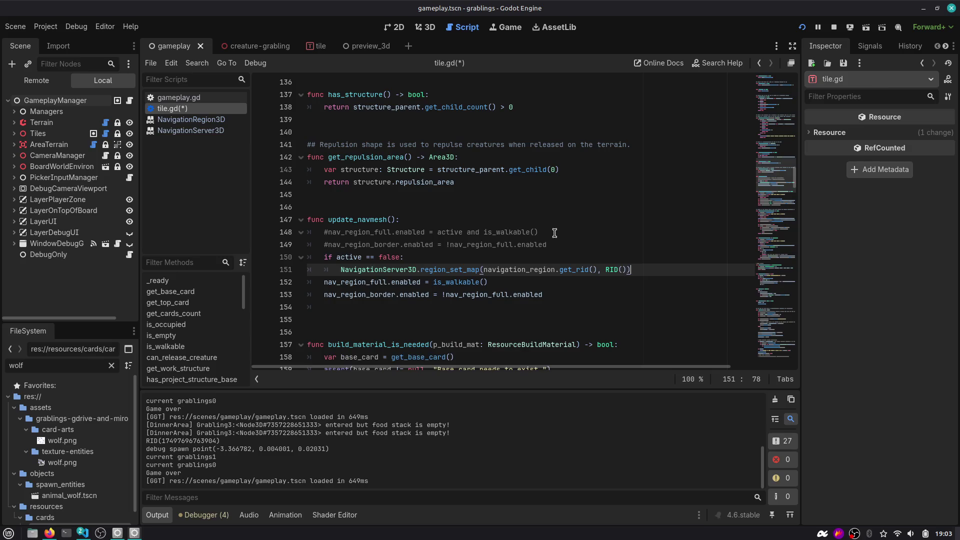
Move the if block below the two enabled assignment lines
key(shift+Up)
key(alt+Down)
key(alt+Down)
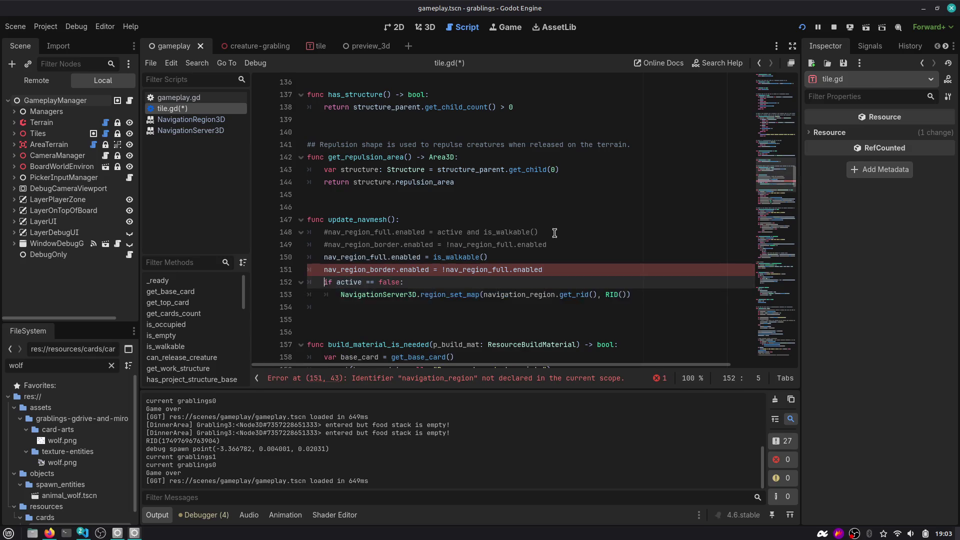
key(Up)
key(Up)
key(Down)
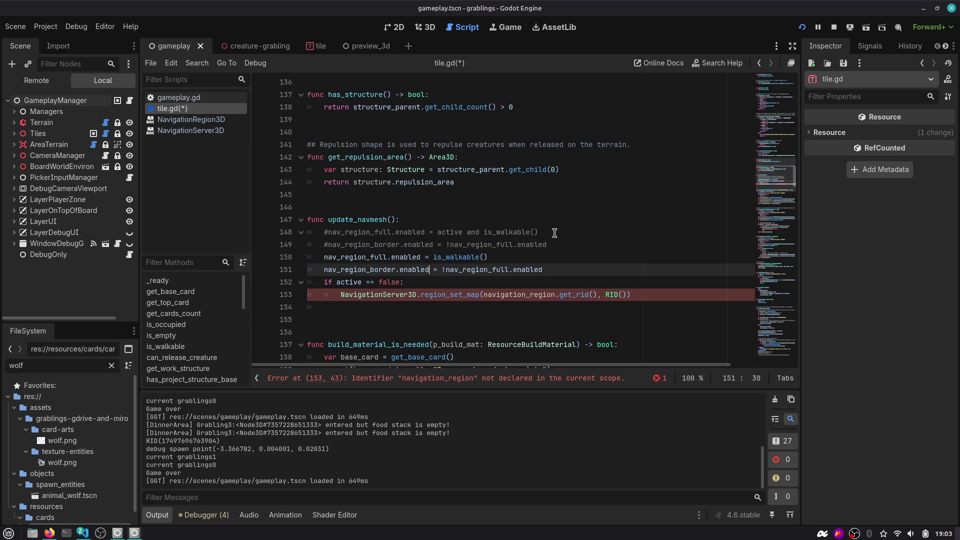
key(Down)
key(Down)
key(Up)
key(Up)
key(shift+Up)
key(shift+Home)
key(Down)
key(Down)
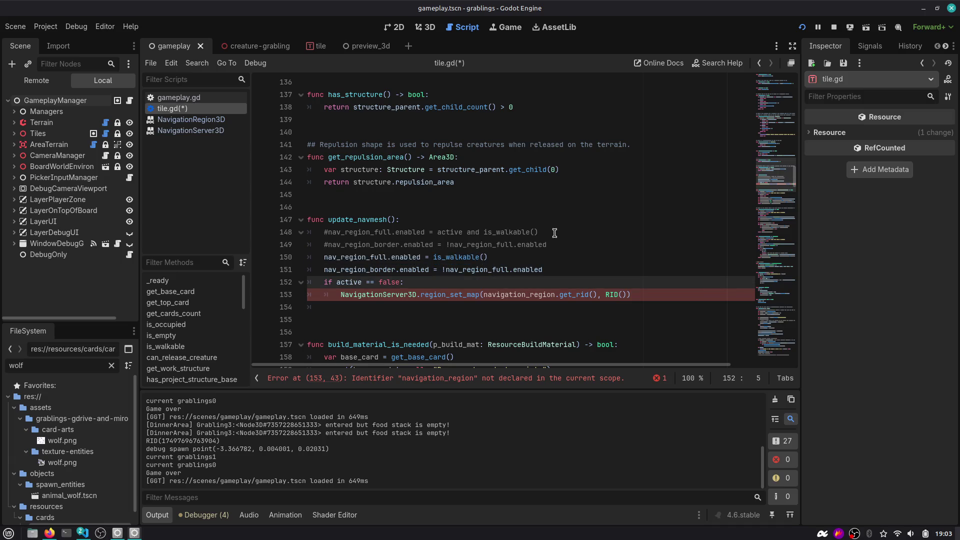
key(Down)
key(Up)
key(Up)
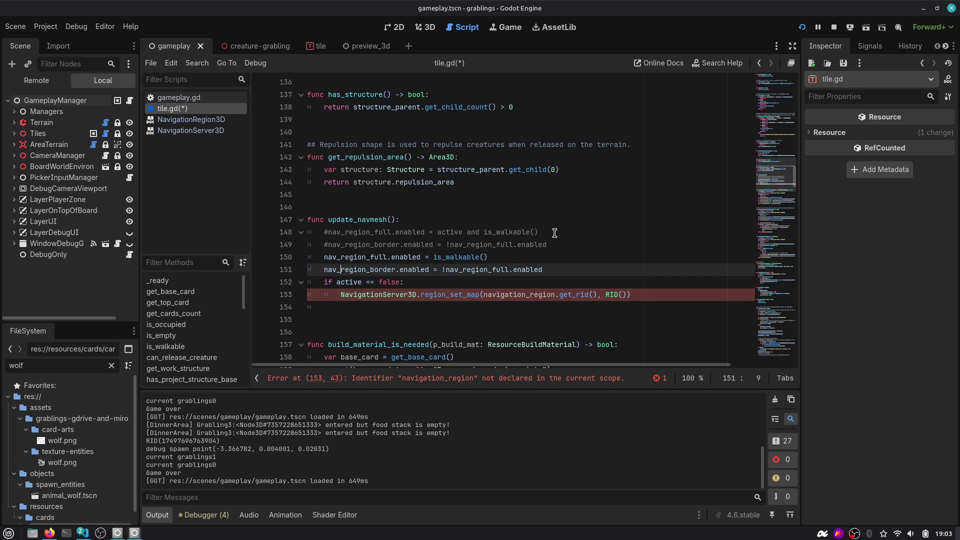
key(Down)
key(Down)
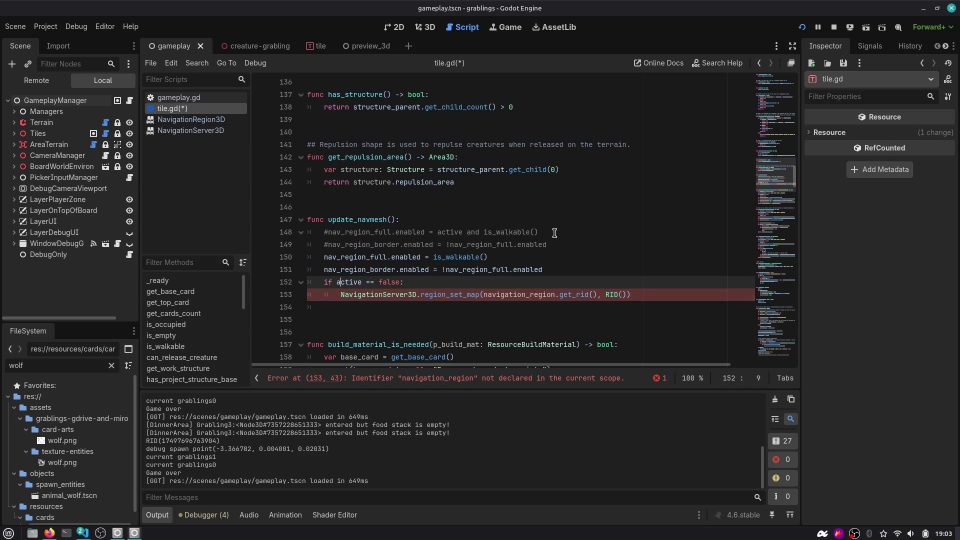
Replace the undeclared navigation_region with nav_region_border in the region_set_map call
key(ctrl+shift+Right)
key(ctrl+shift+Right)
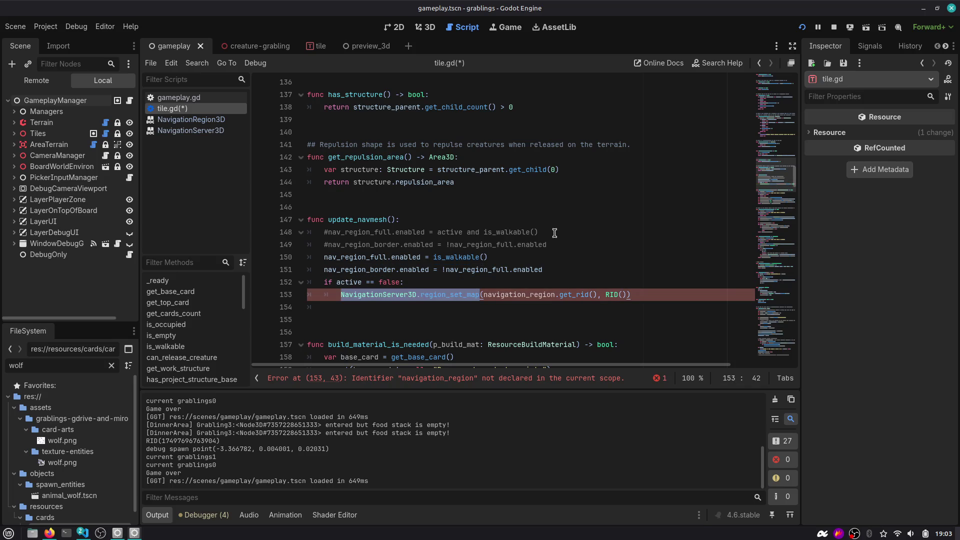
key(Right)
key(ctrl+shift+Left)
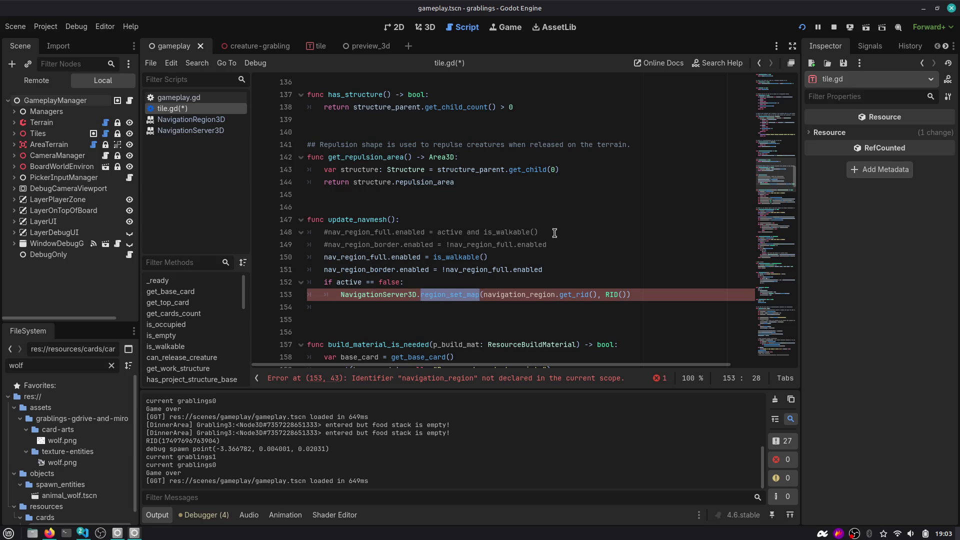
key(Right)
key(Right)
key(ctrl+shift+Right)
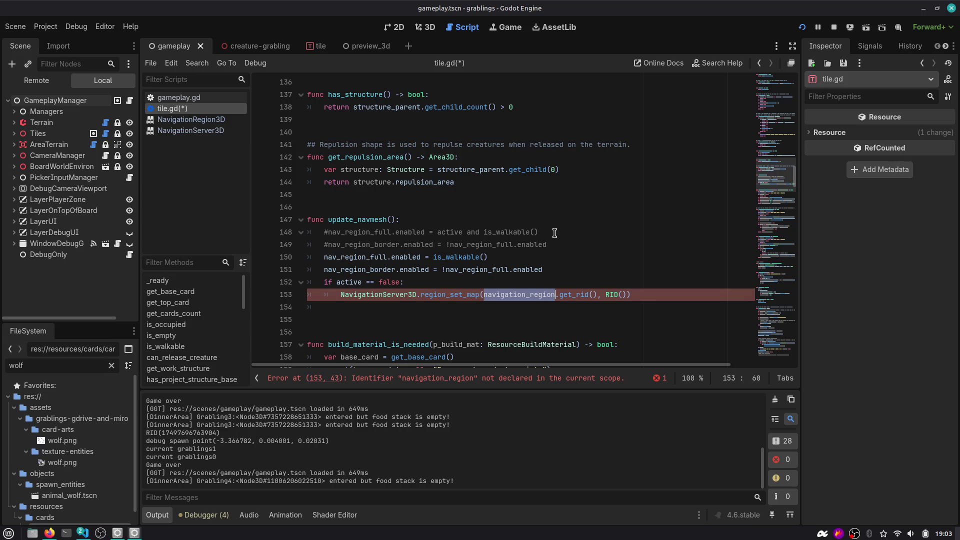
key(Up)
key(Up)
key(Home)
key(ctrl+shift+Right)
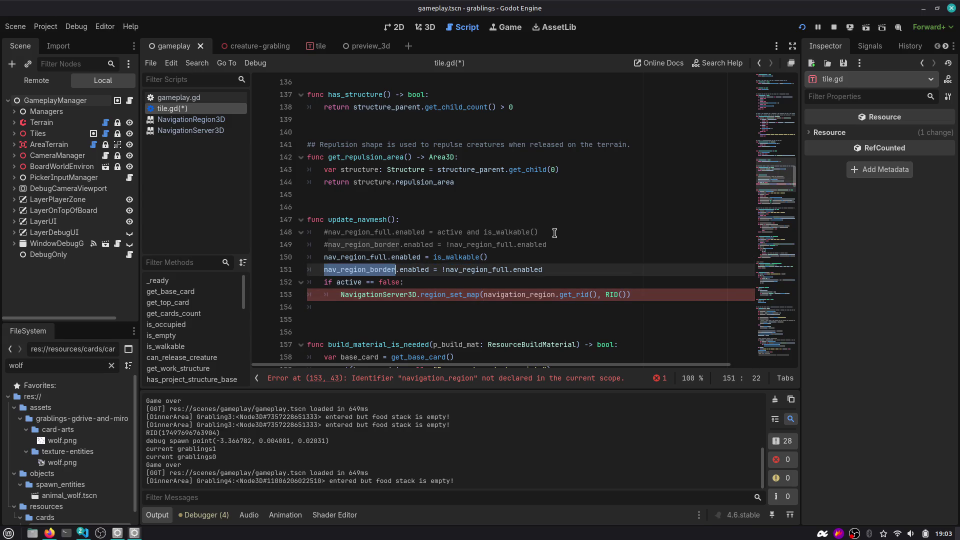
key(Down)
key(Down)
key(ctrl+v)
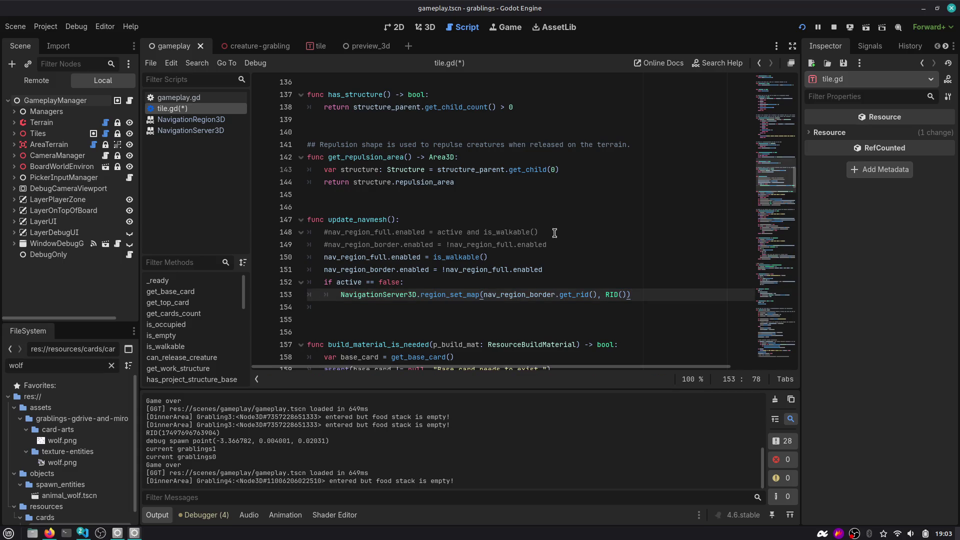
Read the NavigationServer3D region_set_map documentation, then return to tile.gd
ctrl+click(450, 295)
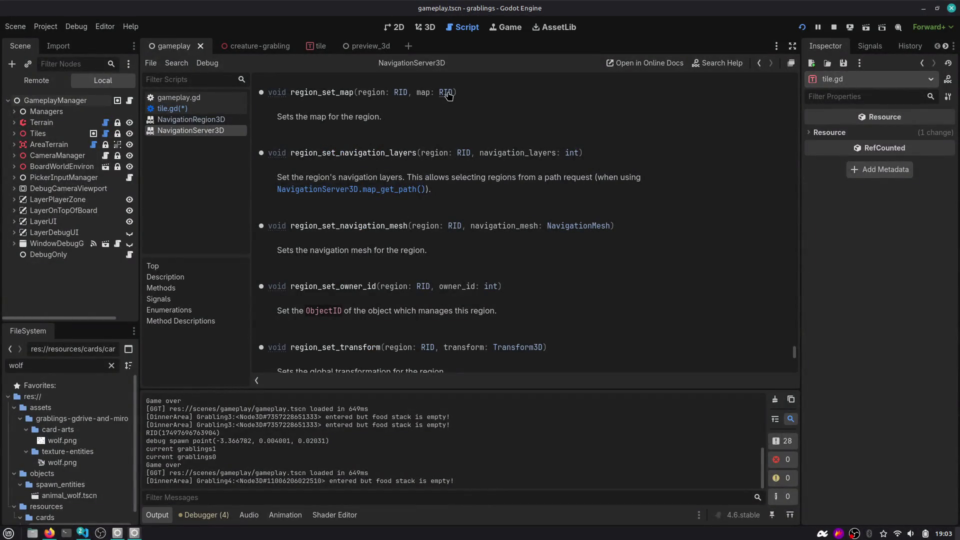
drag(295, 116, 396, 116)
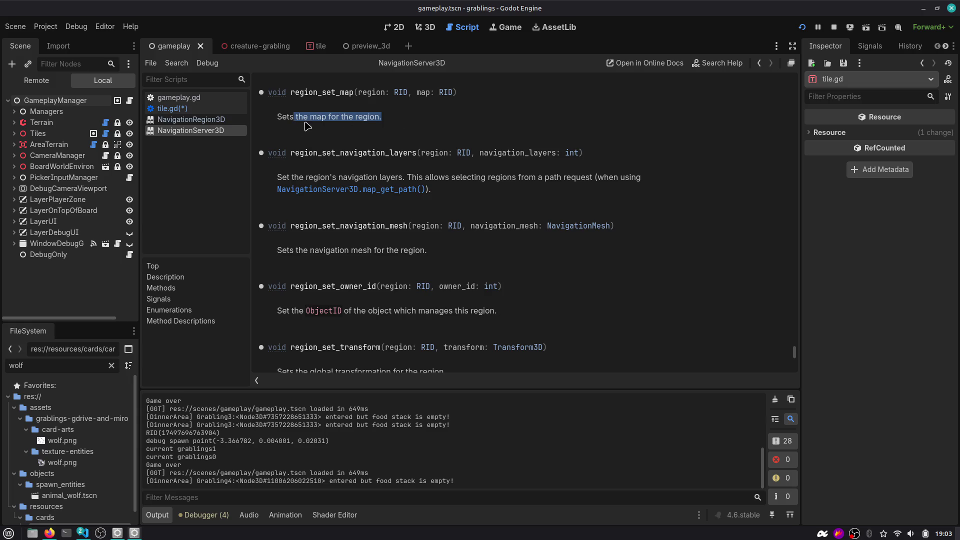
click(394, 125)
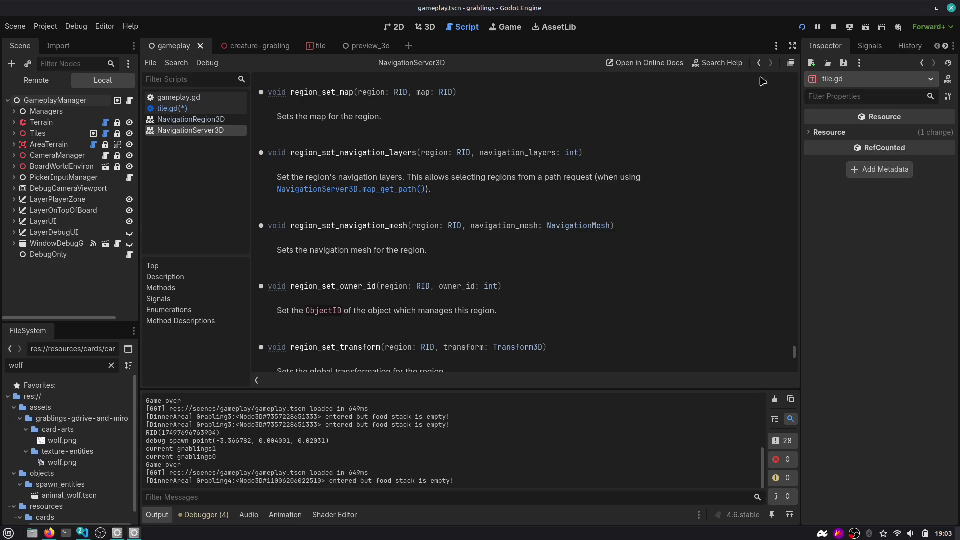
scroll(782, 197, up, 3)
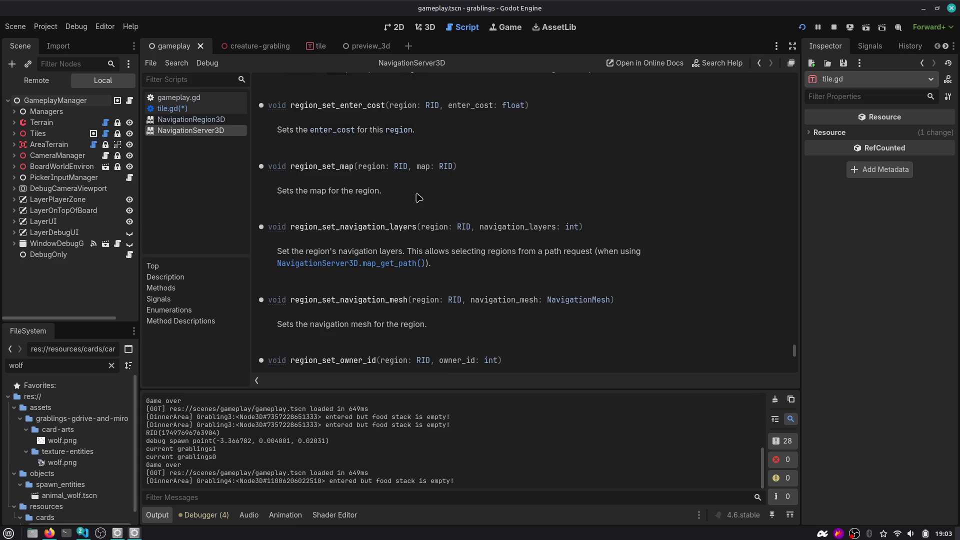
click(759, 63)
Open the RID class reference from line 153, skim it, and return to the script
double_click(609, 294)
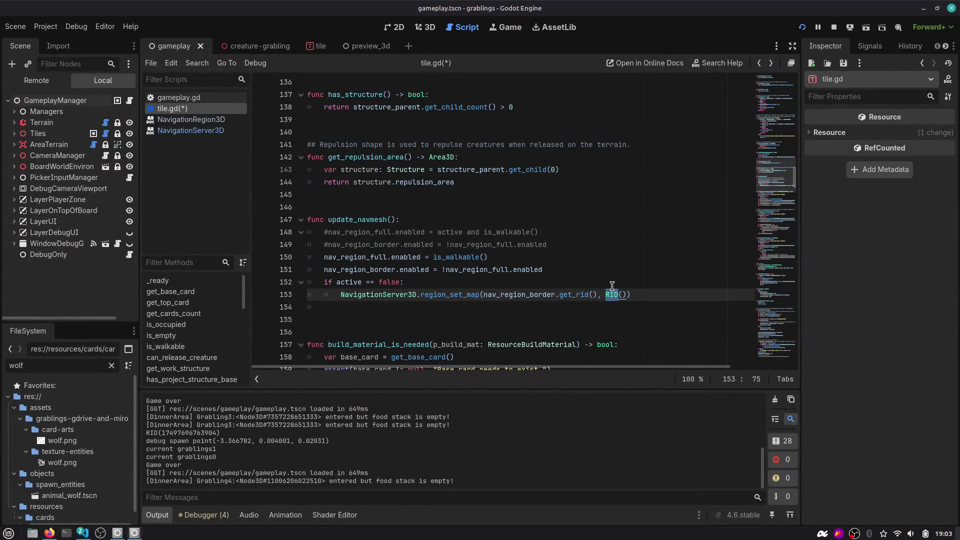
ctrl+click(611, 295)
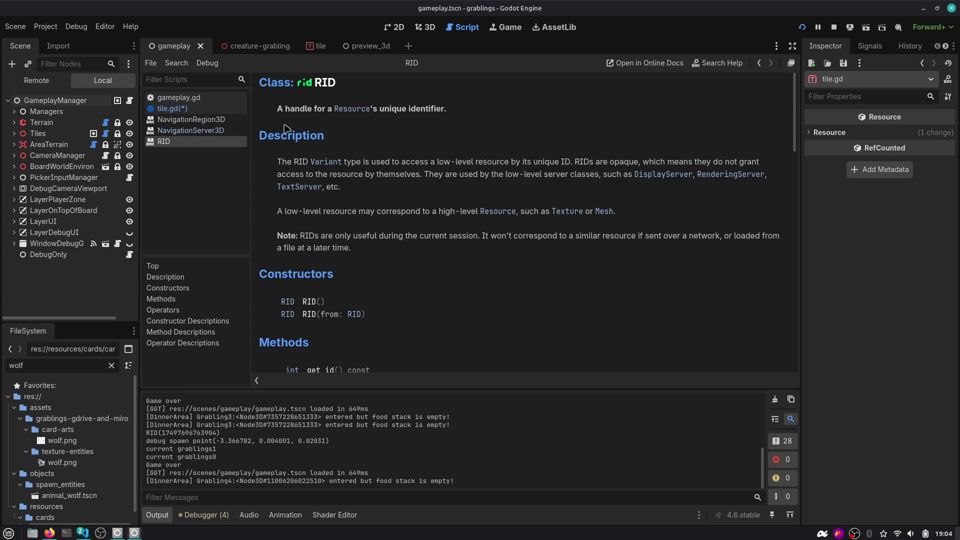
scroll(332, 180, down, 2)
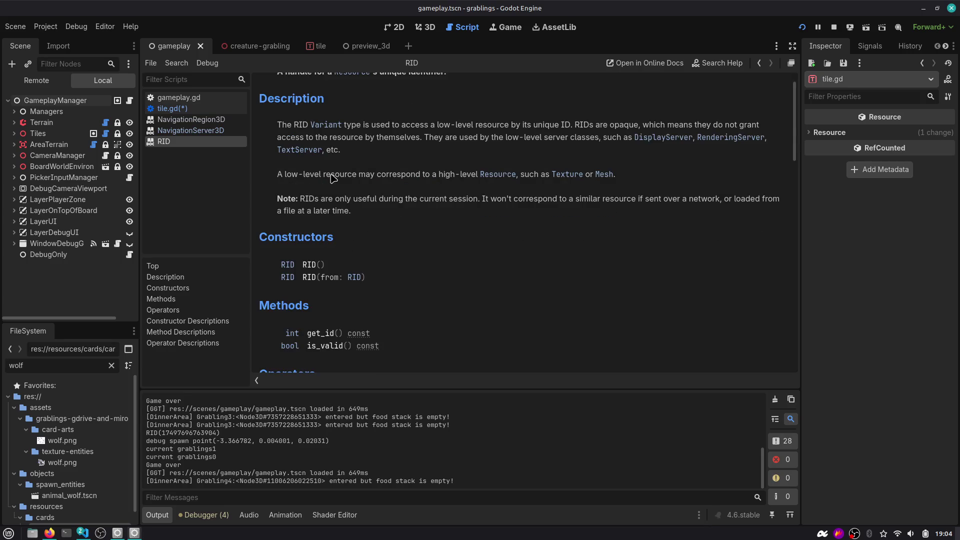
click(764, 62)
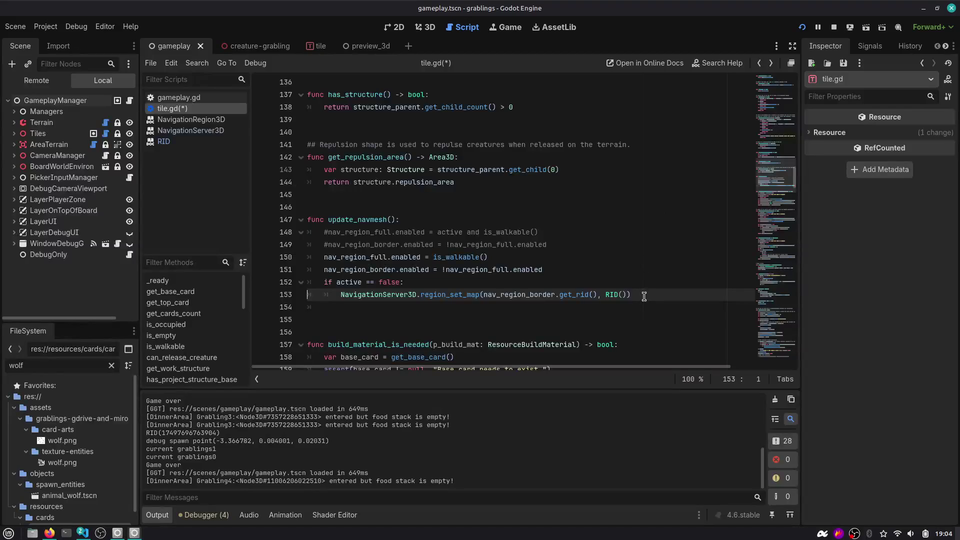
Try null as the region_set_map argument, then restore RID()
key(Left)
key(shift+ctrl+Left)
key(shift+ctrl+Left)
text(n)
key(ctrl+z)
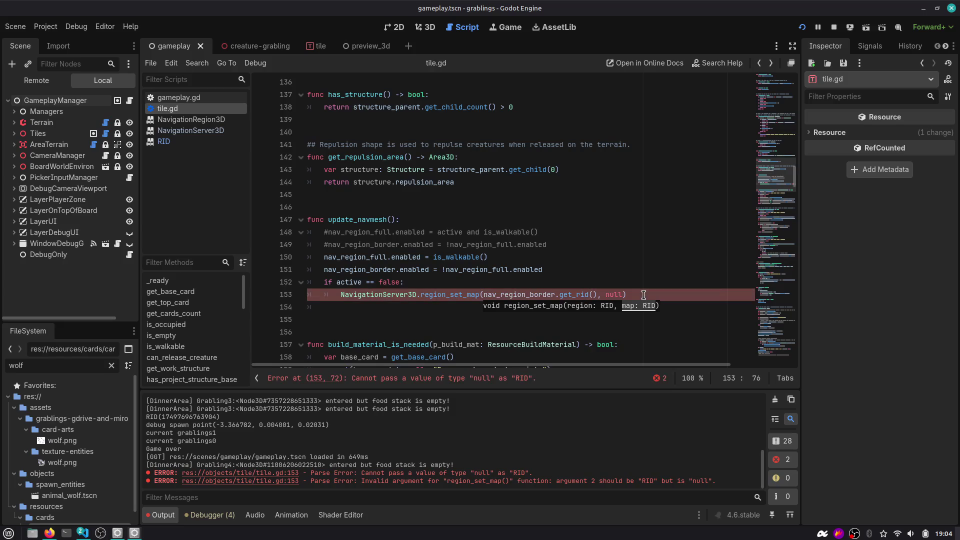
key(End)
key(shift+Home)
Duplicate the region_set_map line for nav_region_full and save tile.gd
key(ctrl+c)
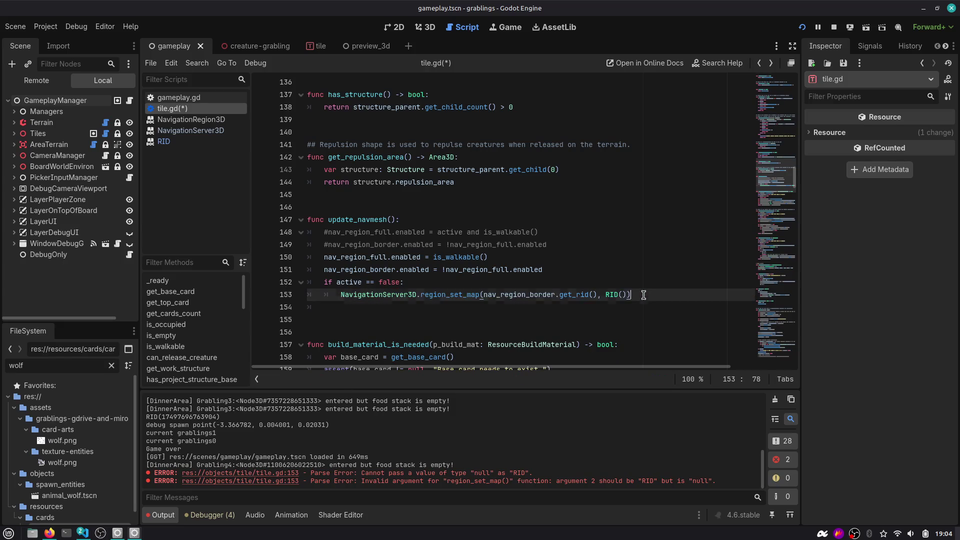
key(End)
key(Return)
key(ctrl+v)
key(ctrl+shift+Right)
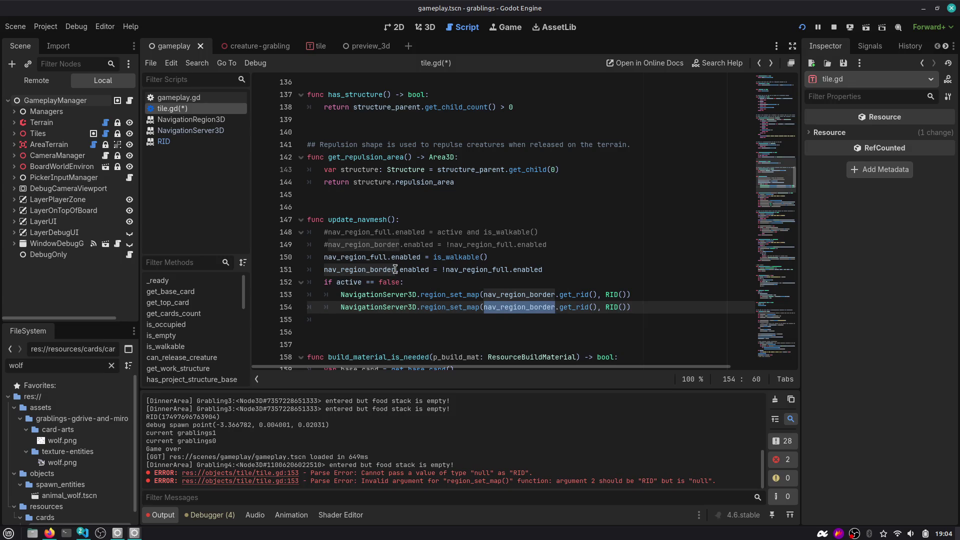
double_click(382, 257)
key(ctrl+c)
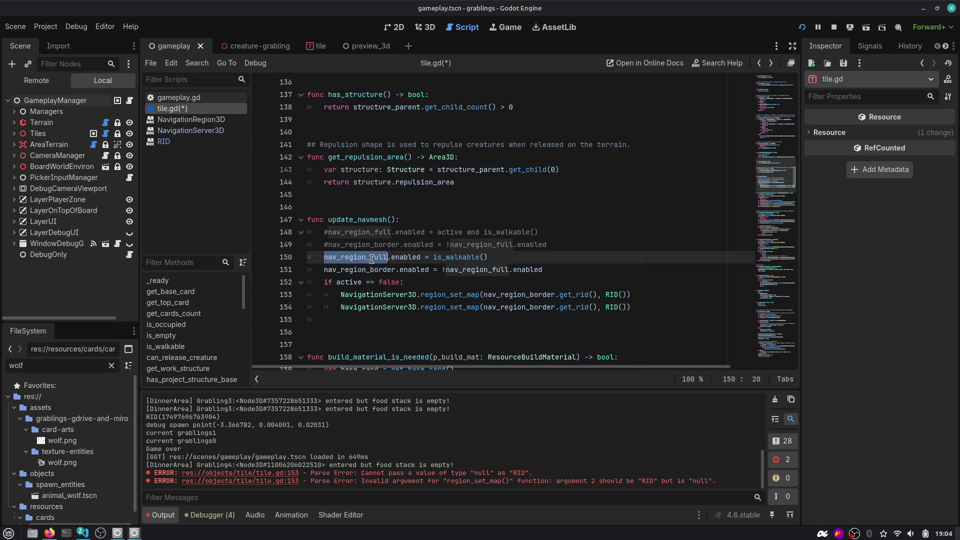
double_click(520, 307)
key(ctrl+v)
key(ctrl+s)
Start an empty else: branch below the if block
click(643, 306)
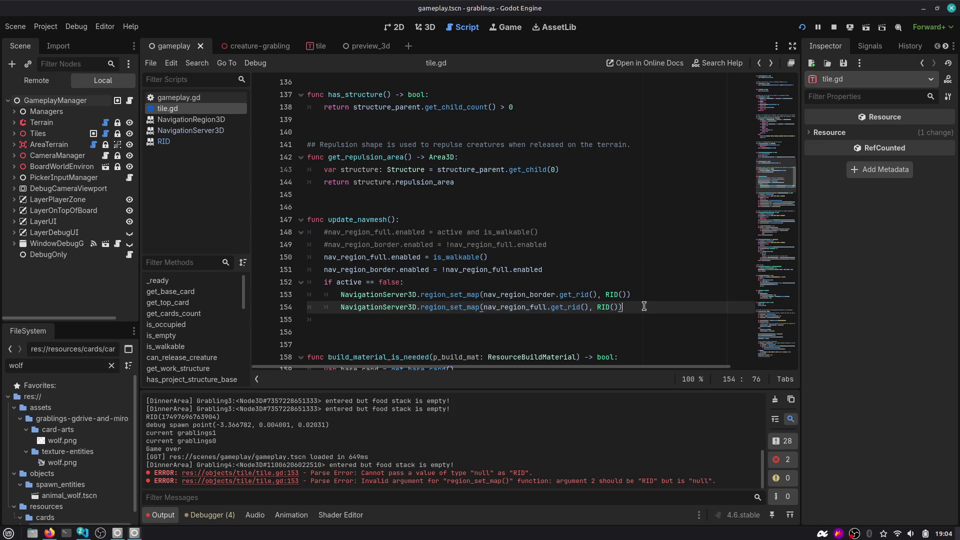
key(Return)
key(BackSpace)
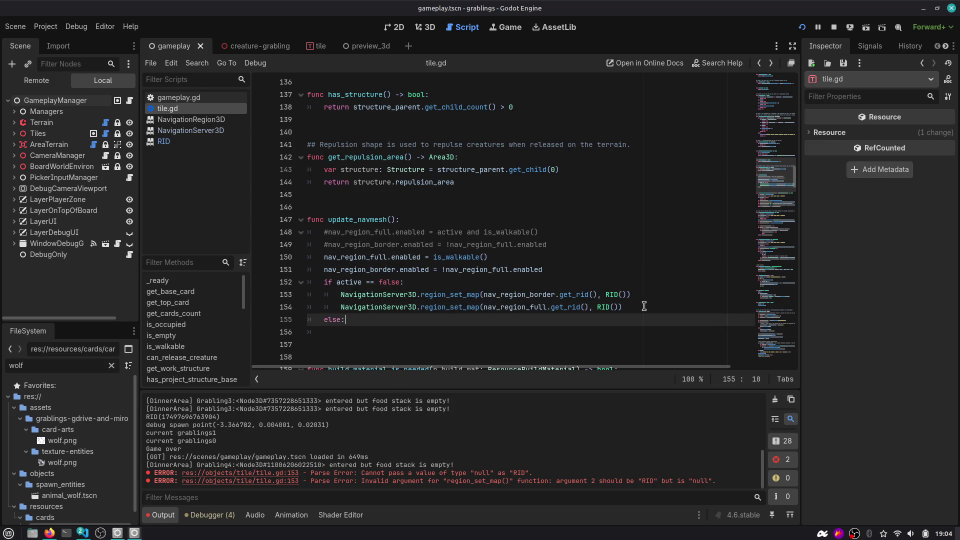
key(Return)
Copy the two region re-add lines from the Claude chat in Firefox
key(alt+Tab)
key(alt+Tab)
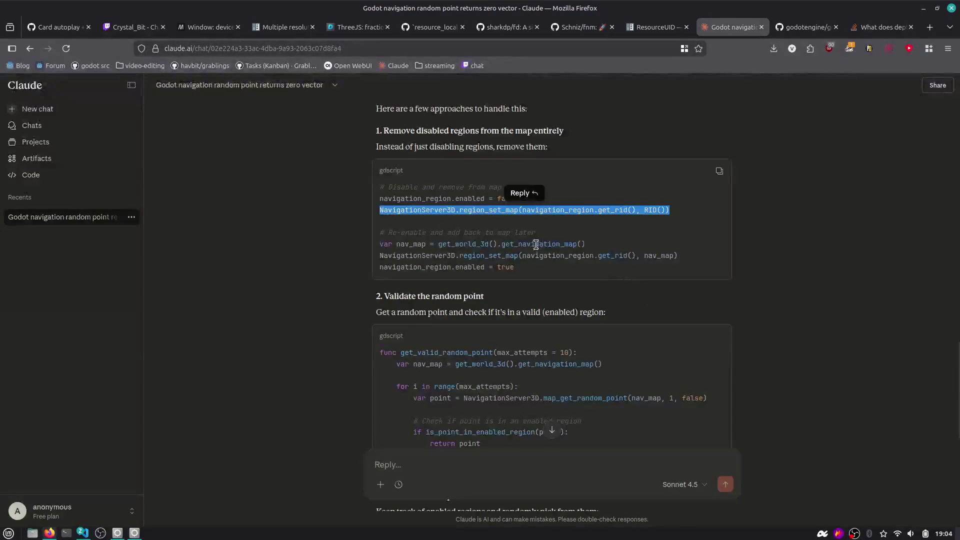
click(536, 244)
drag(691, 256, 365, 255)
key(alt+Tab)
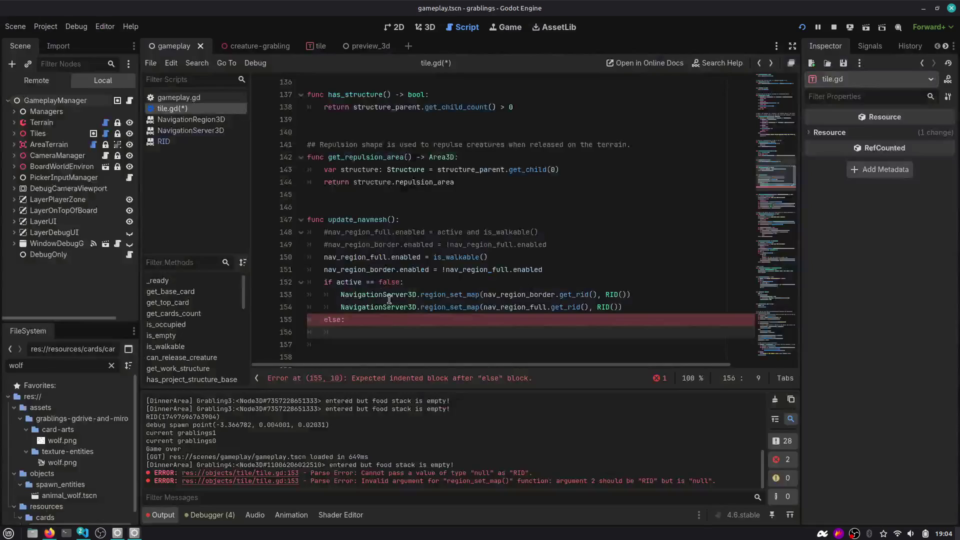
Paste the nav_map re-add snippet into the else branch and fix its indentation
key(ctrl+v)
click(315, 345)
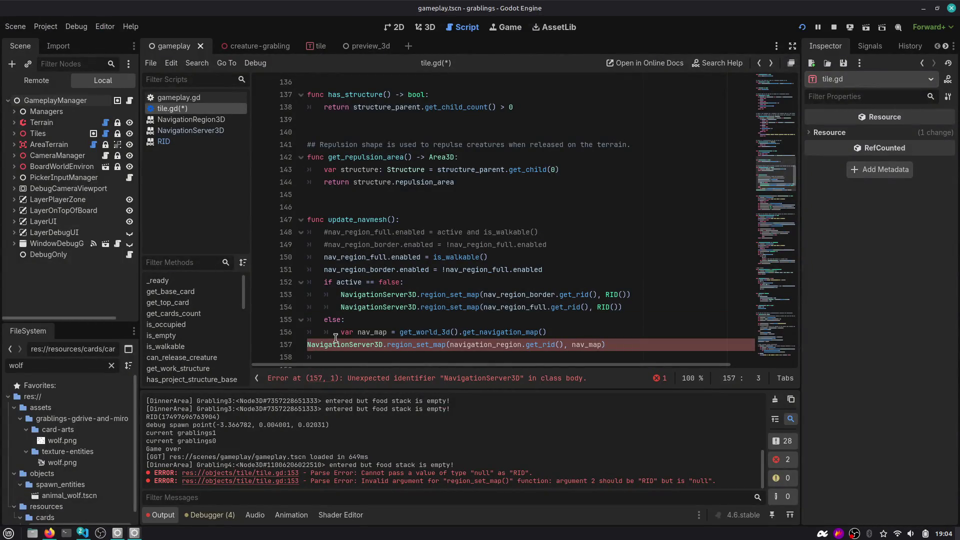
key(Tab)
key(Tab)
double_click(488, 332)
scroll(475, 325, down, 2)
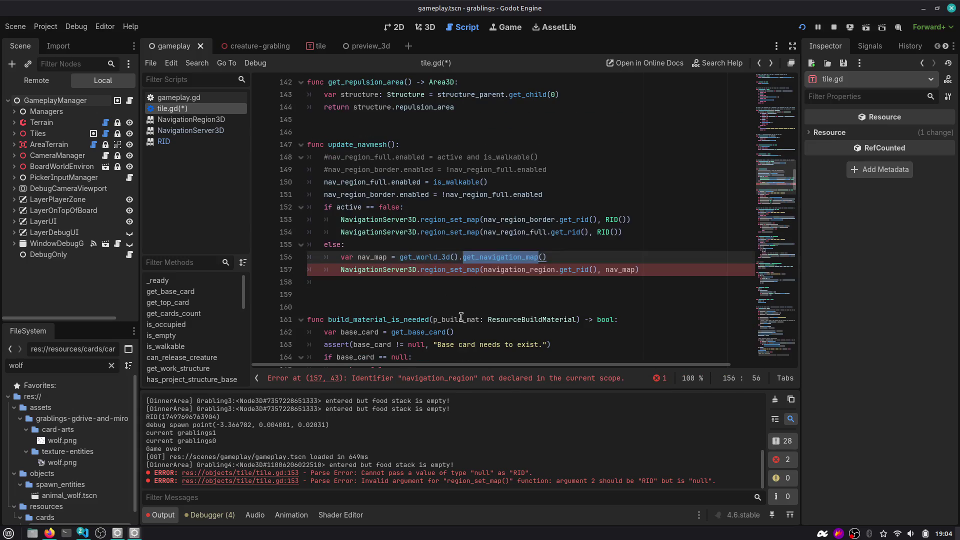
Map nav_region_border and a duplicated nav_region_full line to nav_map, then save
double_click(383, 257)
double_click(532, 270)
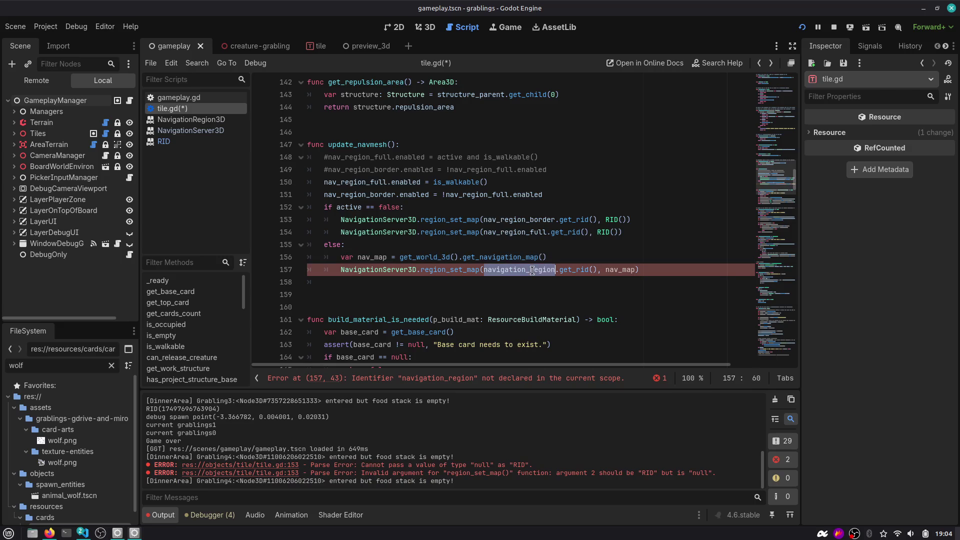
key(Delete)
key(Delete)
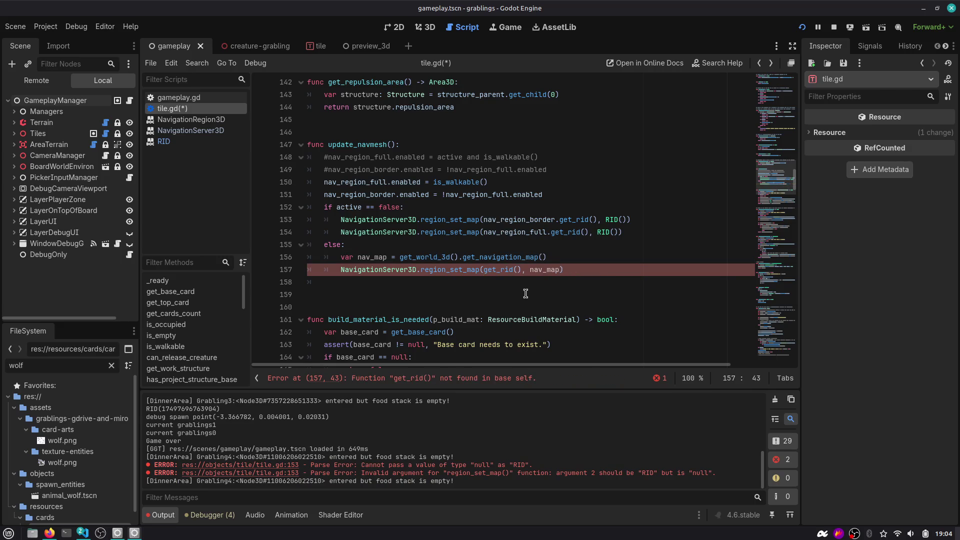
key(ctrl+z)
key(ctrl+z)
key(ctrl+z)
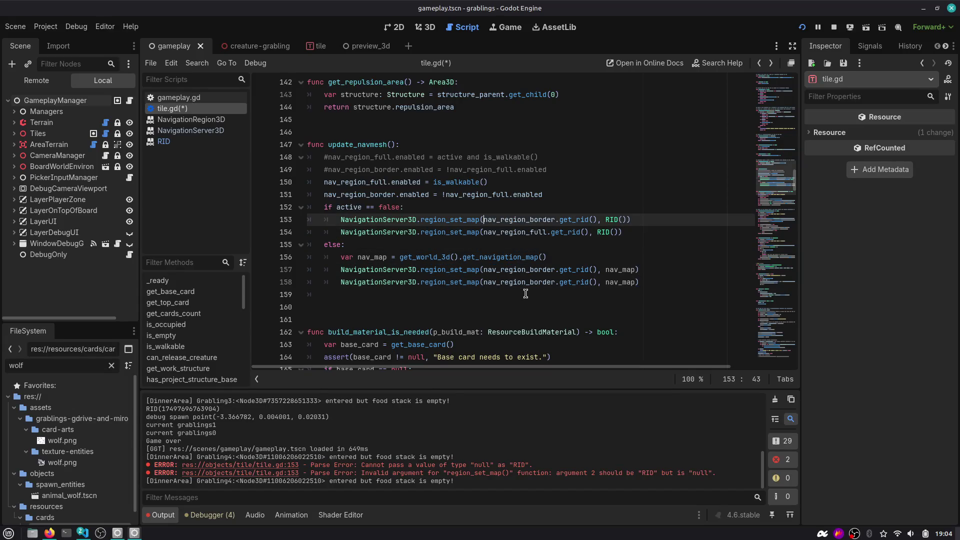
key(Down)
key(Down)
key(Down)
key(ctrl+d)
text(nav_region_full)
key(ctrl+s)
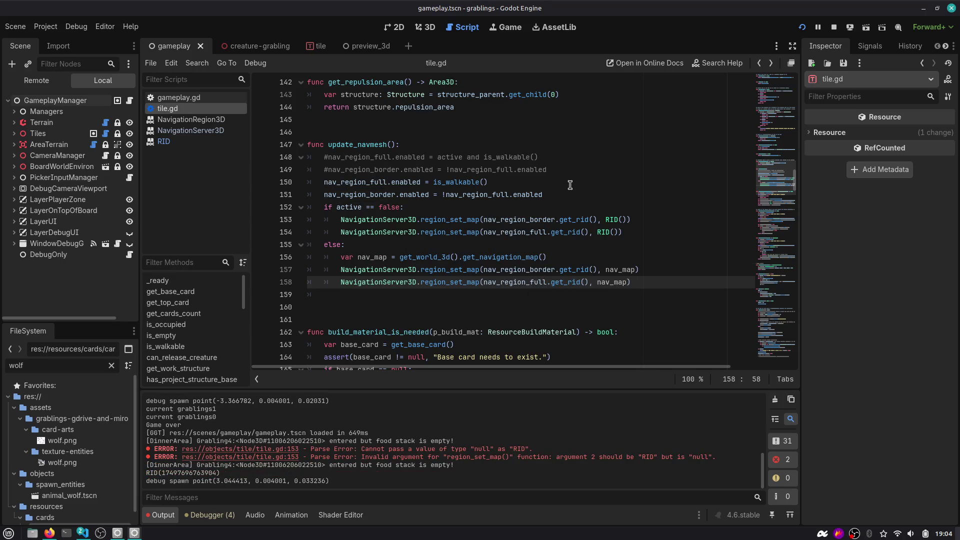
Run the project, advance two time slots to sleep, then close the Debug Gameplay Window
click(801, 27)
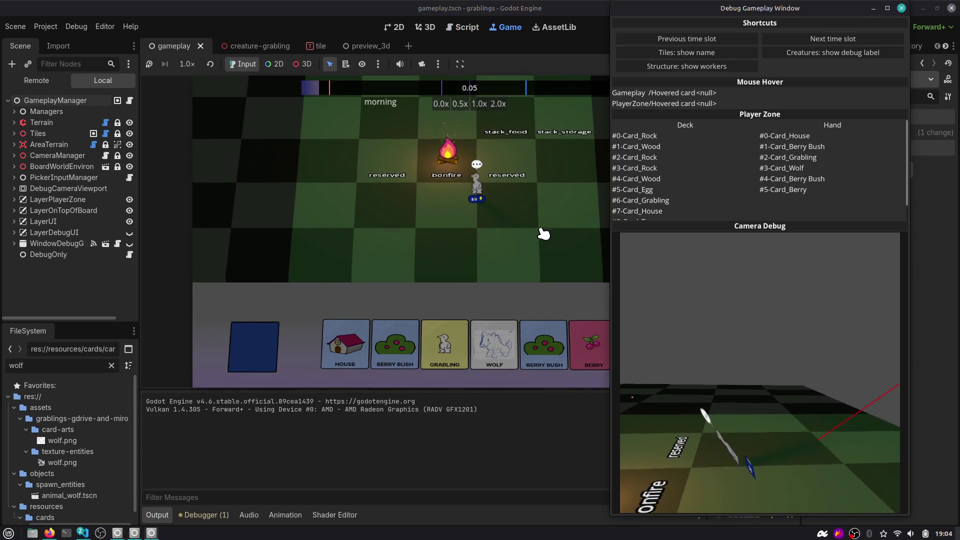
click(792, 40)
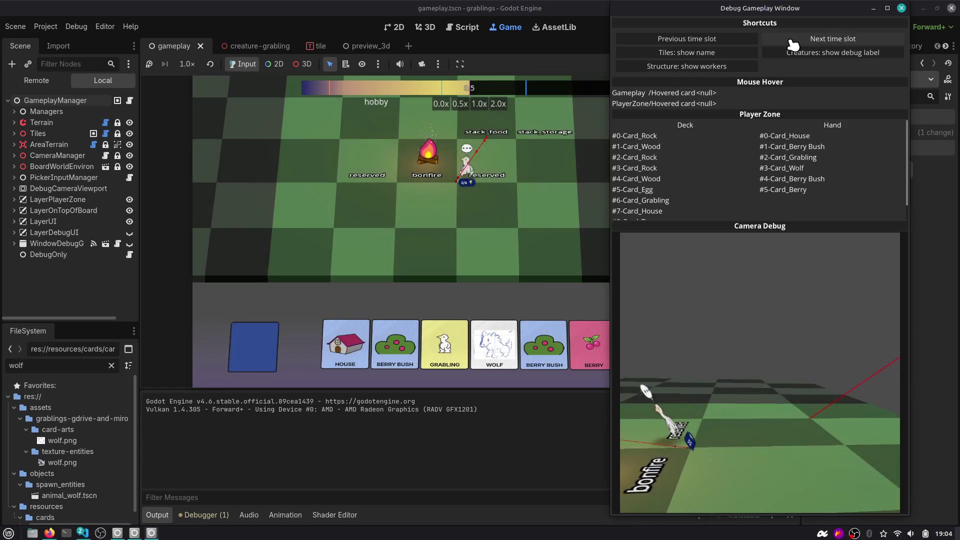
click(792, 40)
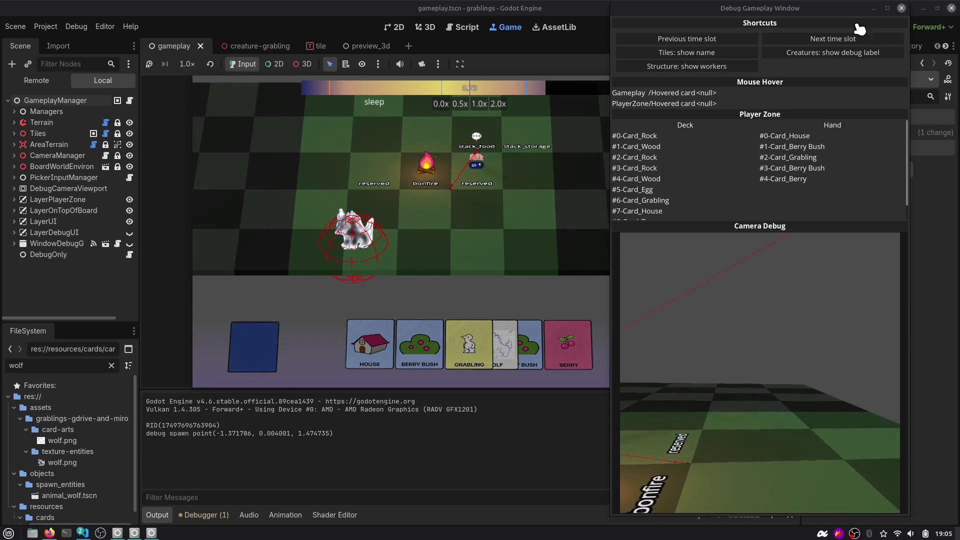
click(901, 8)
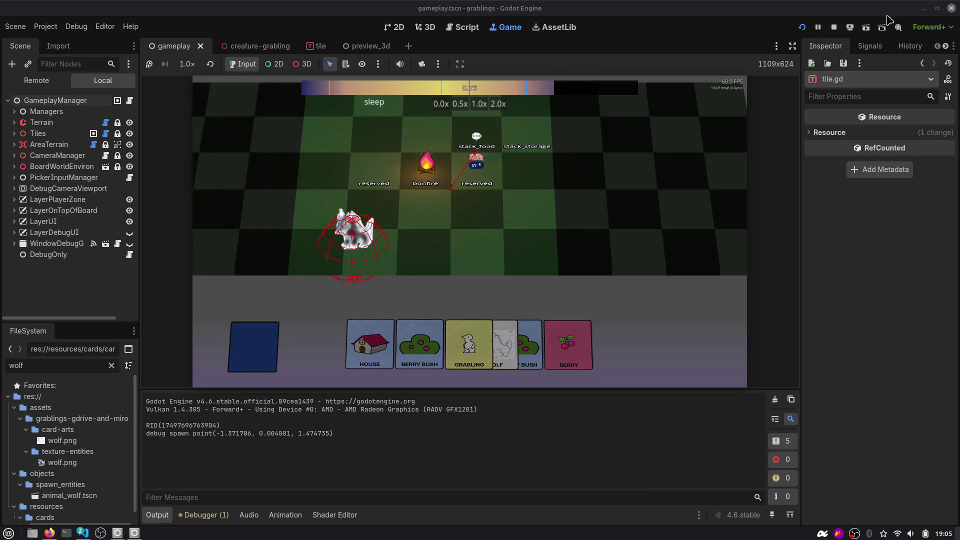
click(833, 29)
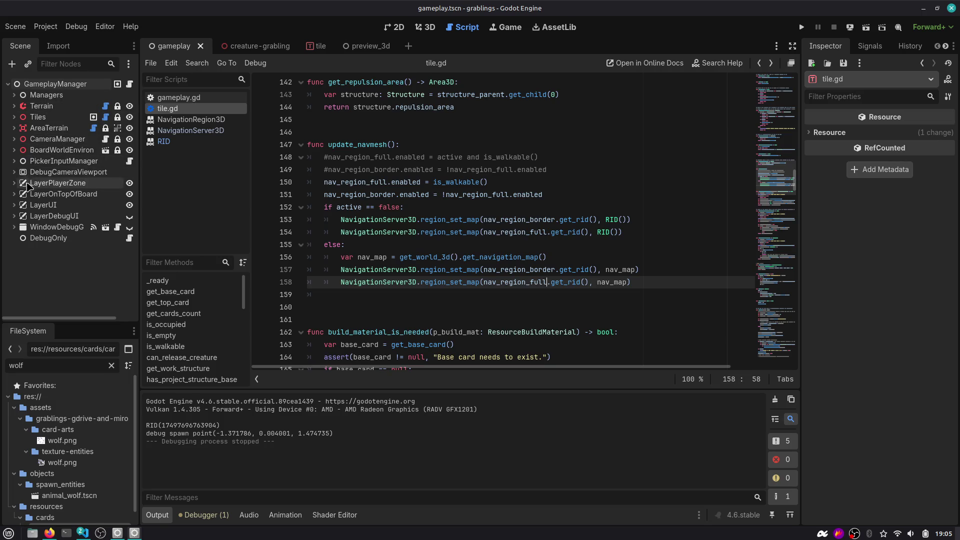
Filter the Scene tree by 'hand' to show the Hand-related nodes
click(66, 65)
text(hand)
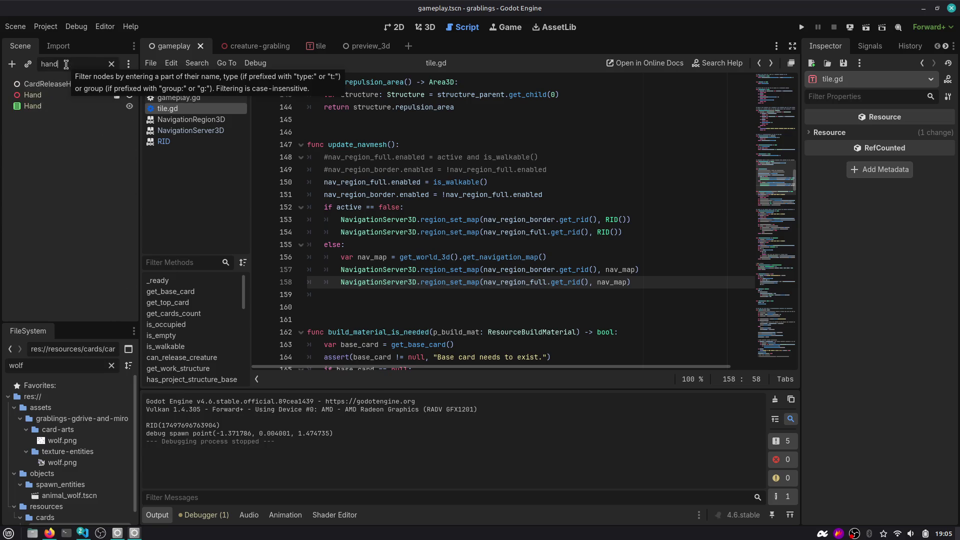
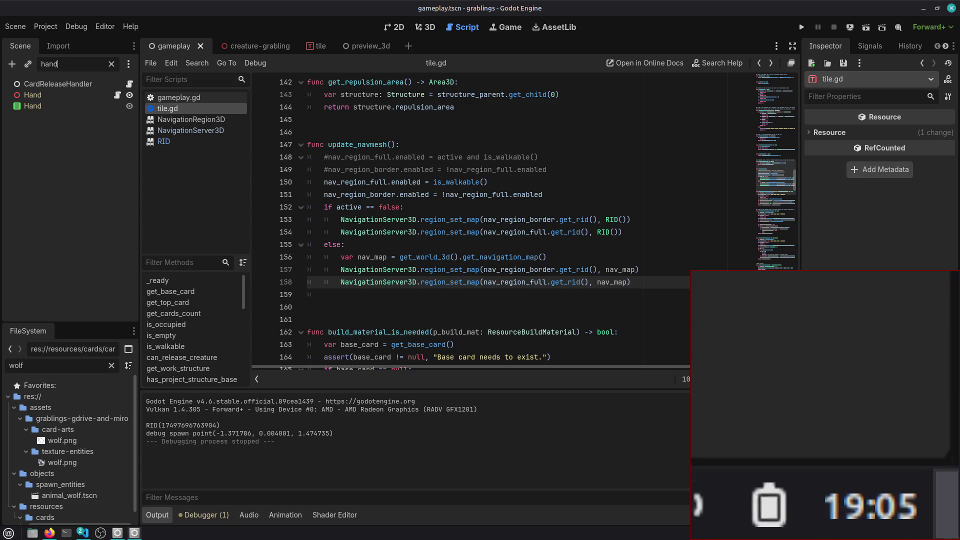
Place the caret on line 153, then check the Hand node's Debug and Transform properties
mouse_move(940, 530)
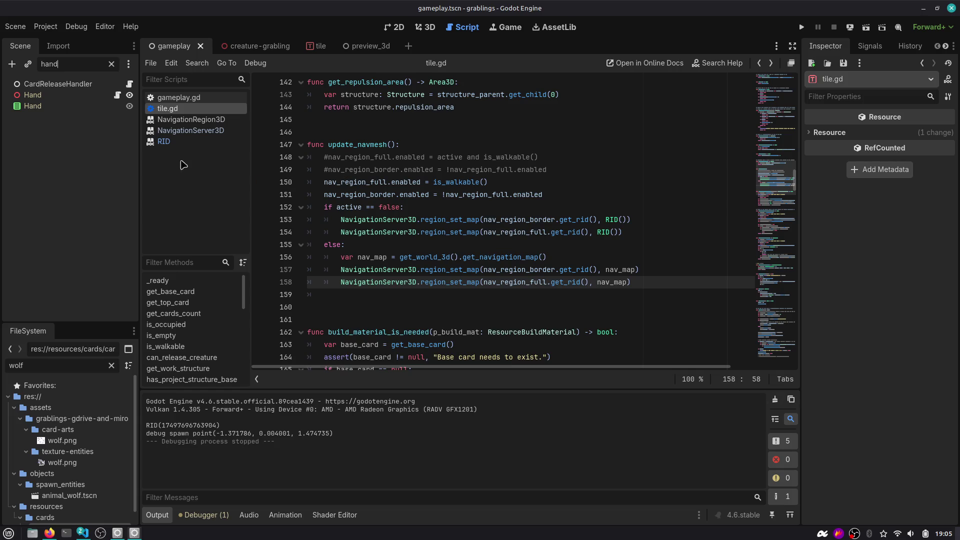
click(426, 220)
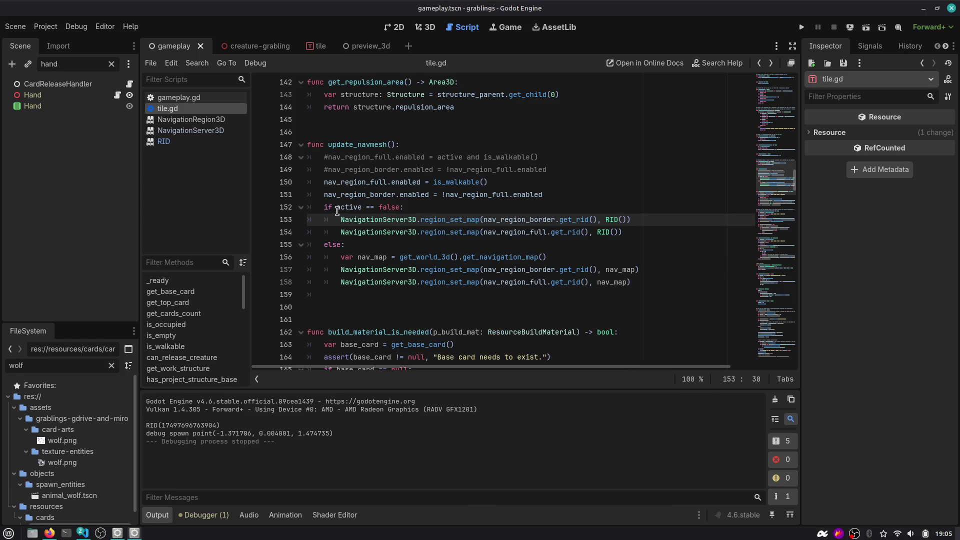
mouse_move(337, 210)
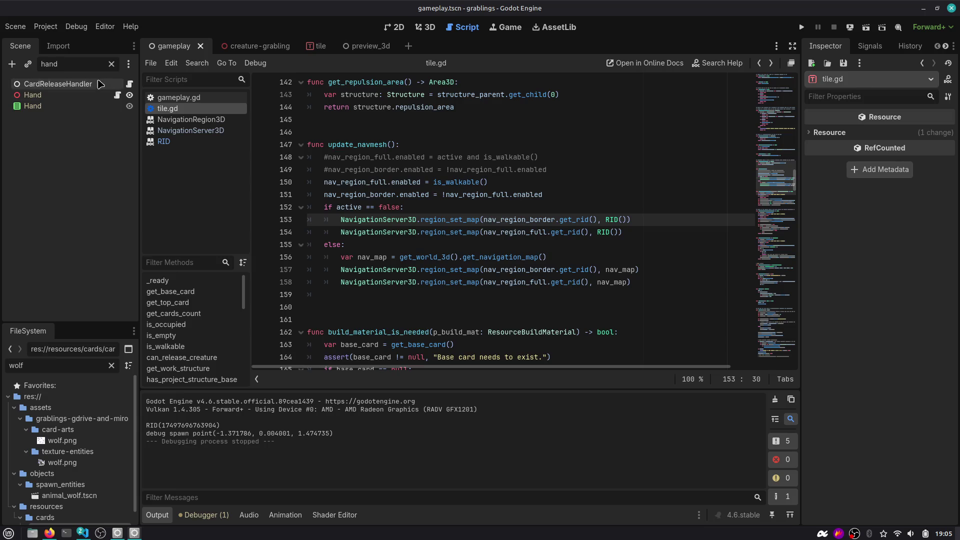
click(88, 96)
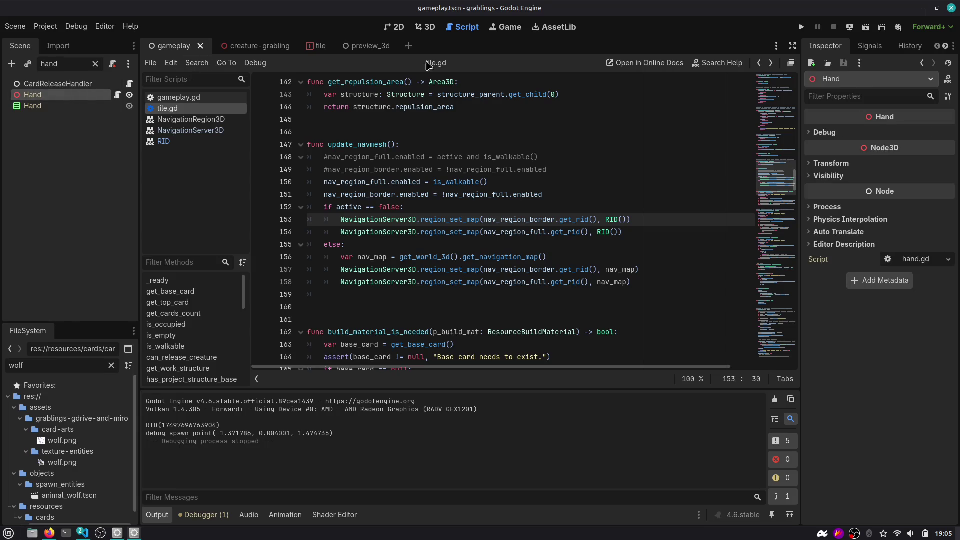
click(847, 133)
click(850, 178)
click(852, 180)
click(845, 133)
Clear the scene filter and select CardDeck under LayerPlayerZone to show its 16 starting cards
click(95, 63)
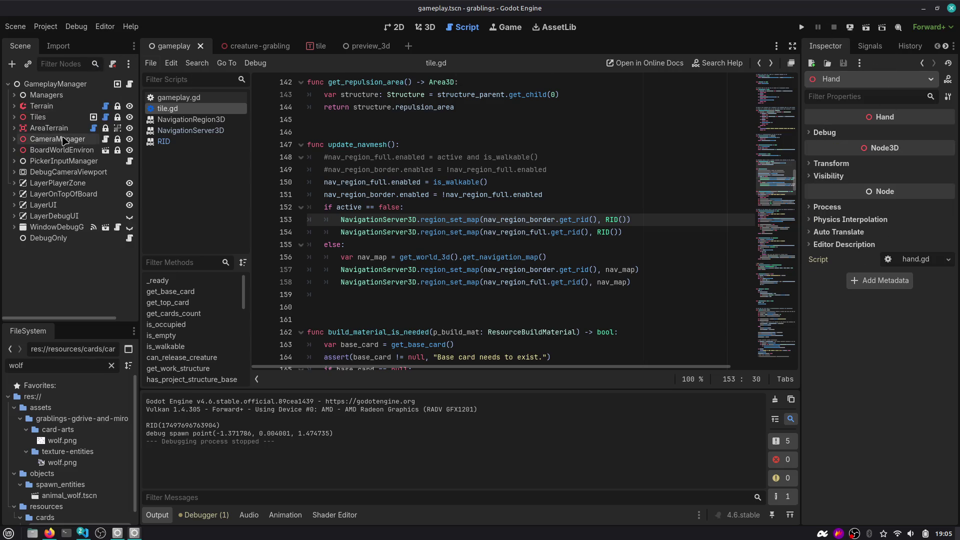
click(824, 133)
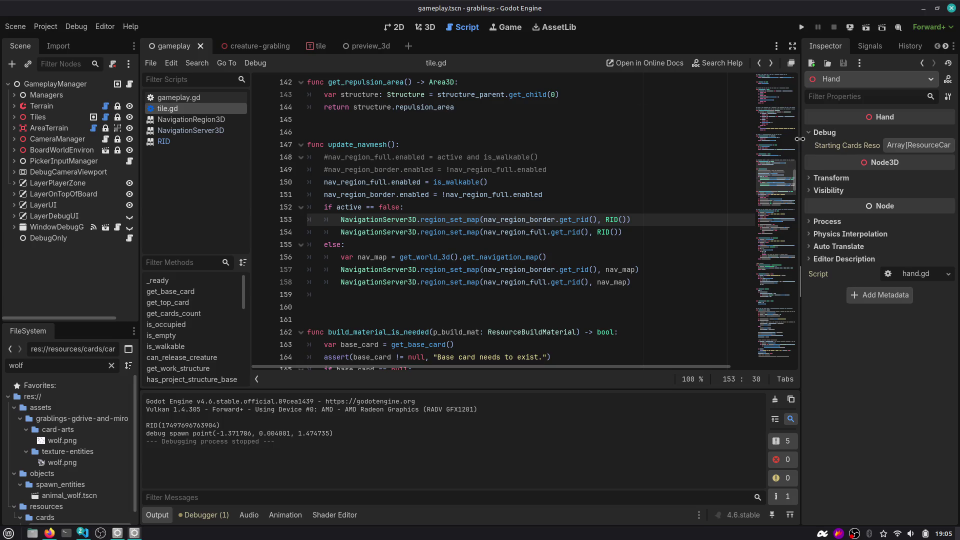
drag(801, 139, 670, 139)
click(876, 146)
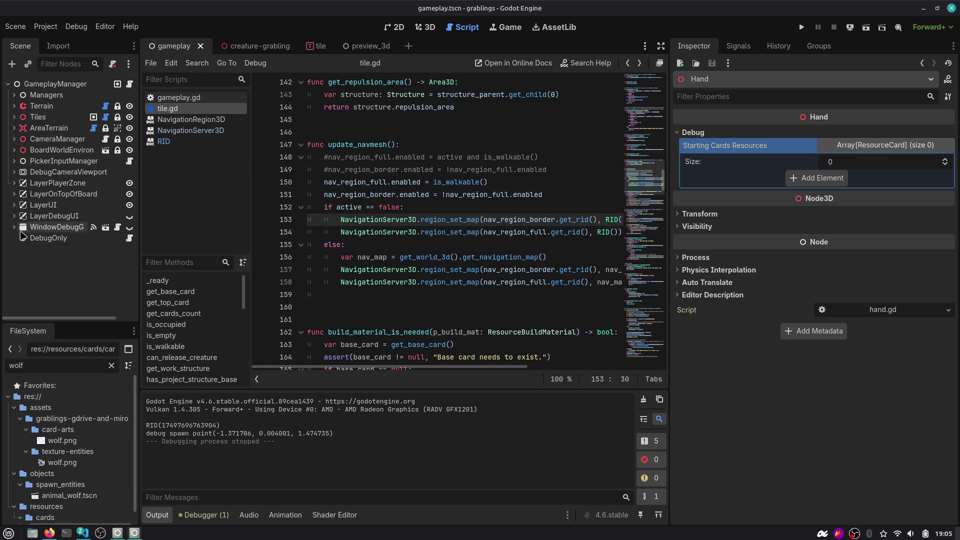
click(16, 227)
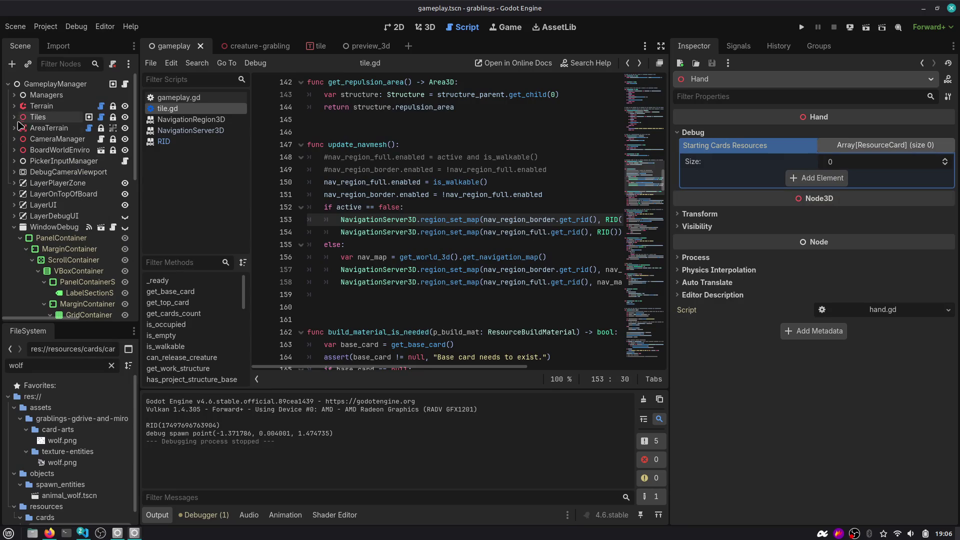
click(15, 183)
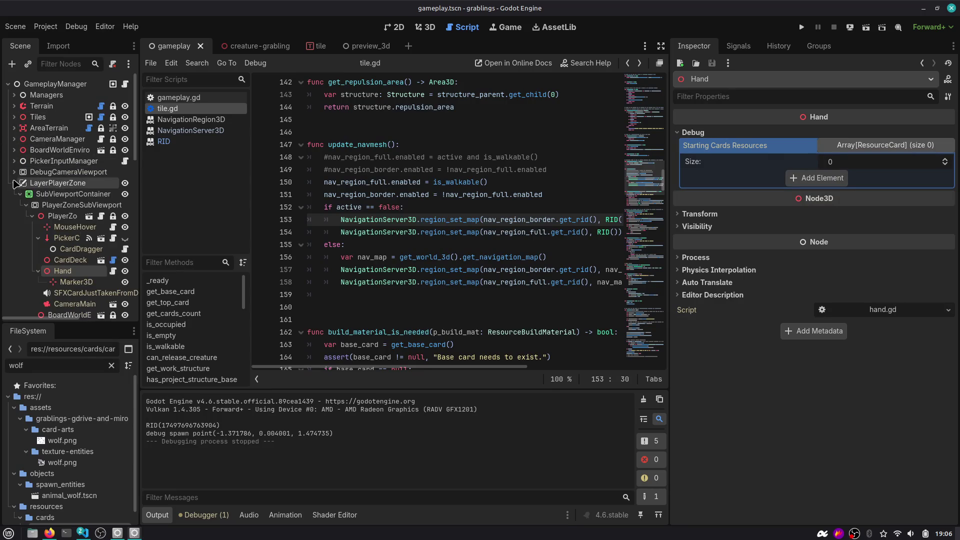
scroll(65, 235, down, 2)
click(66, 231)
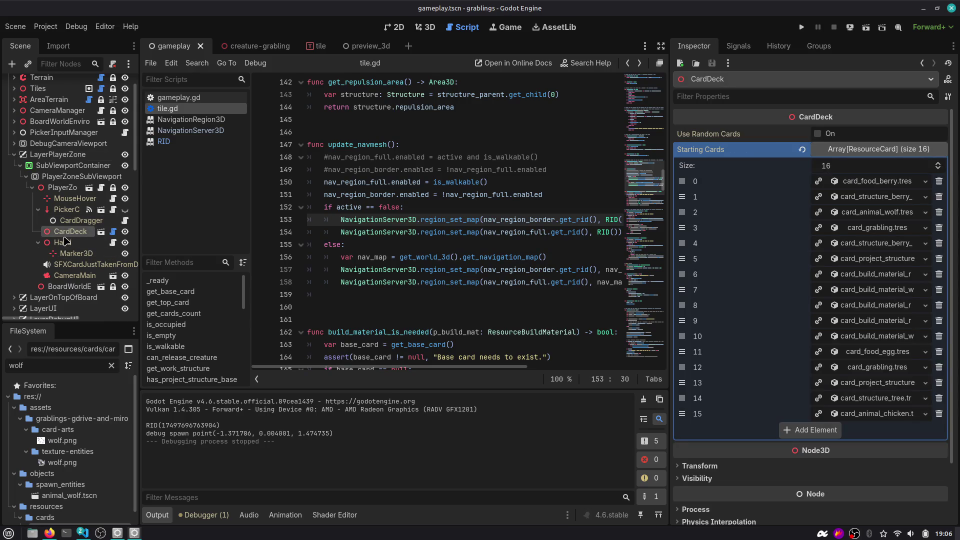
Append two card_animal_wolf.tres entries to the CardDeck's Starting Cards array
click(66, 243)
click(68, 233)
click(815, 429)
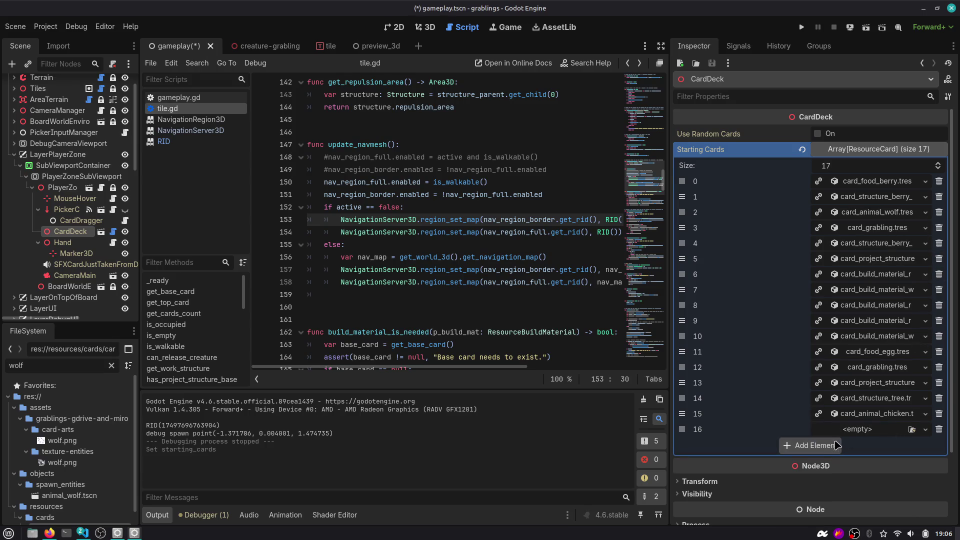
click(814, 445)
click(912, 431)
text(wolf)
key(Return)
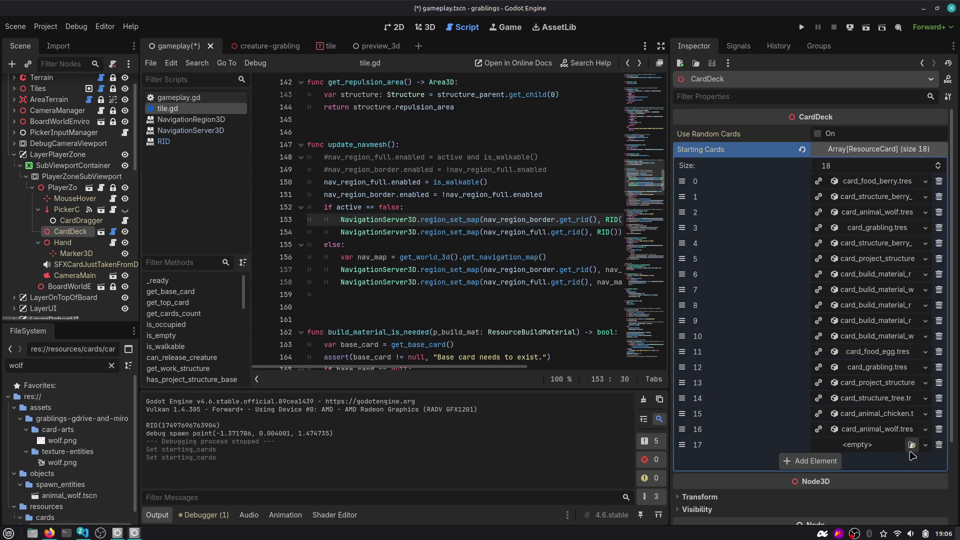
click(912, 445)
text(wolf)
key(Return)
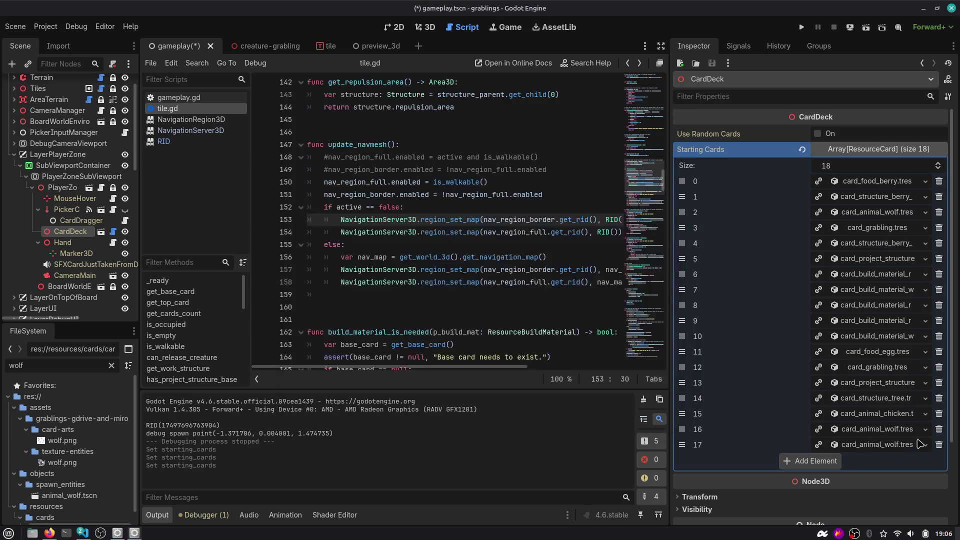
Move the new wolf cards up to the top positions of the Starting Cards list
drag(682, 429, 682, 181)
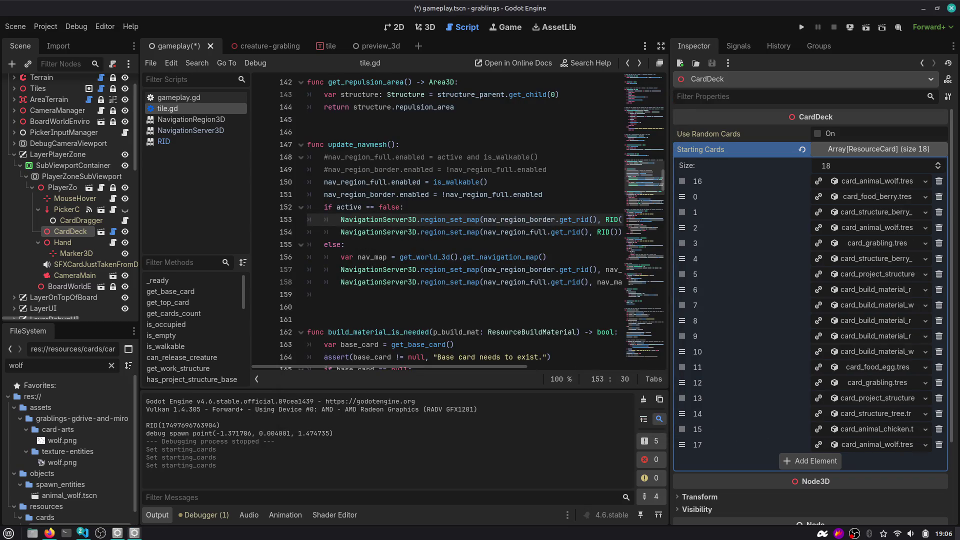
drag(683, 446, 682, 196)
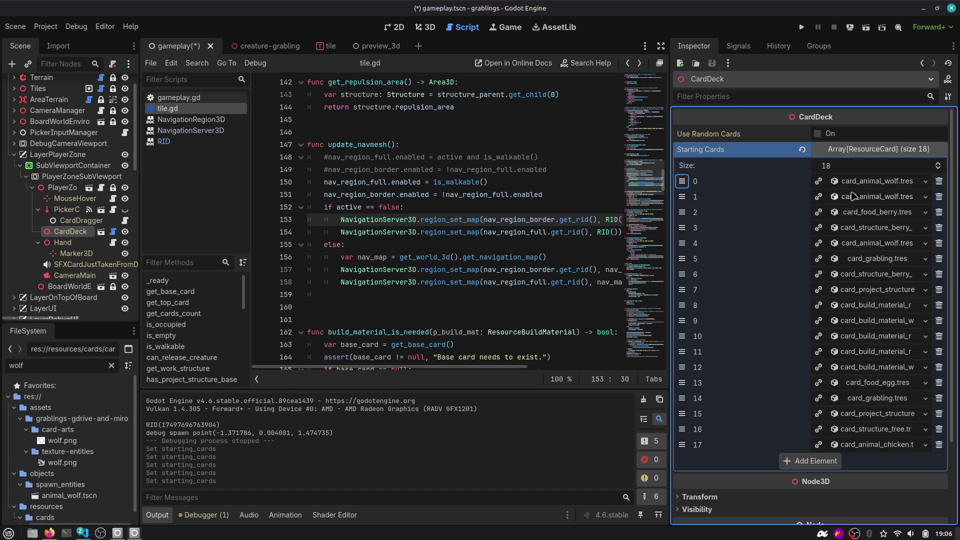
drag(691, 245, 692, 210)
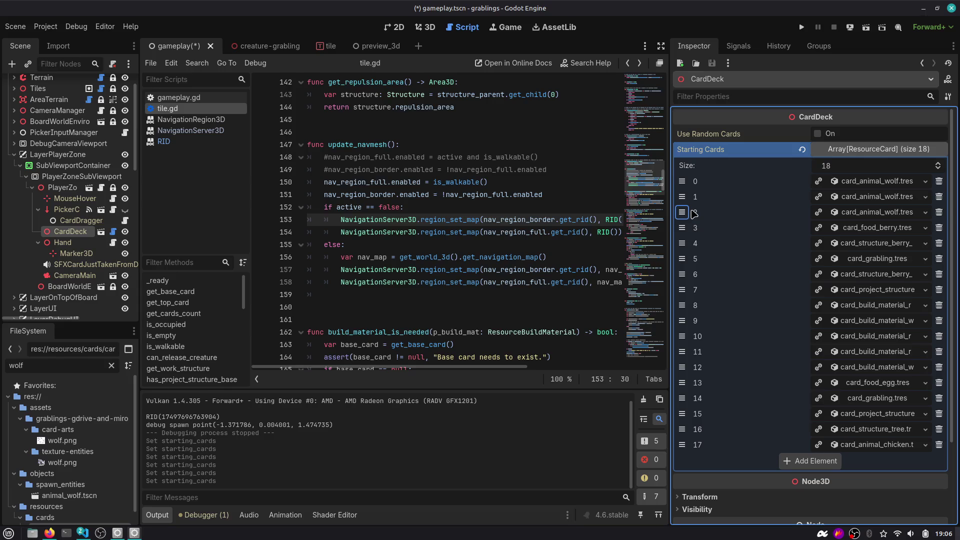
Add a third card_animal_wolf.tres, move it to index 3, and run the project
click(811, 460)
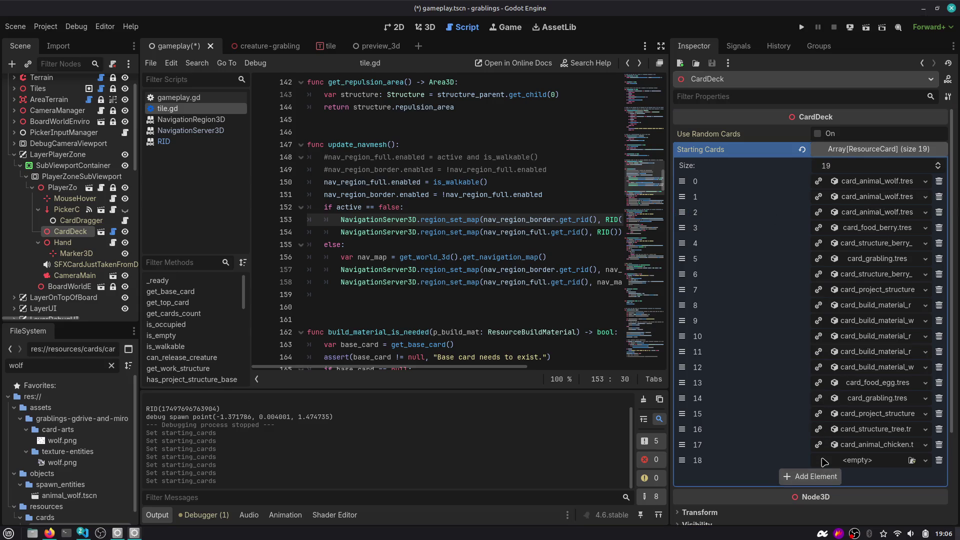
click(911, 461)
text(wolf)
key(Return)
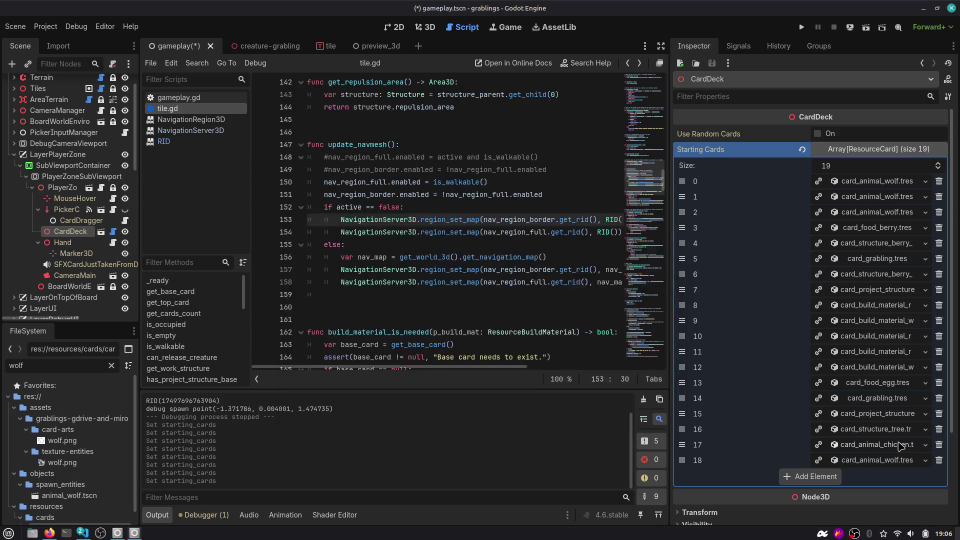
drag(681, 459, 682, 221)
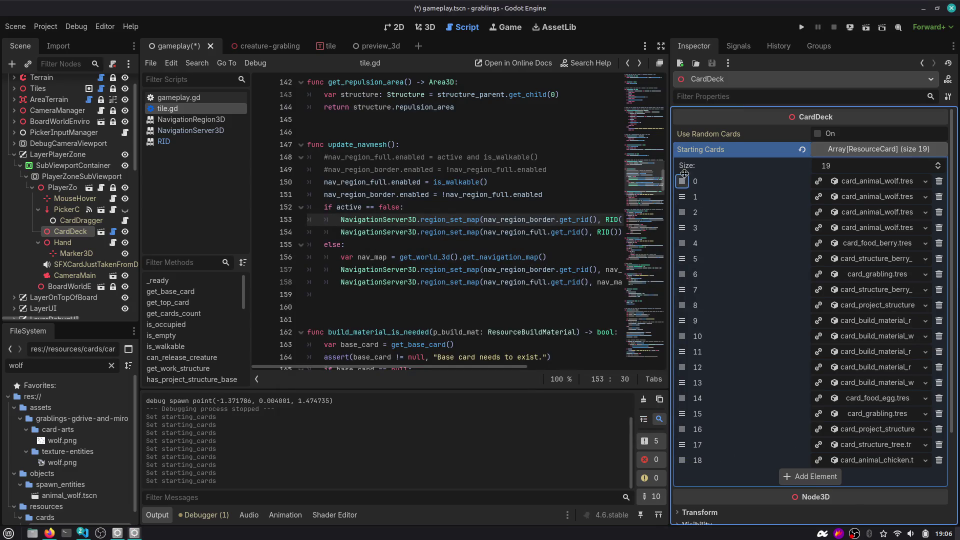
click(801, 27)
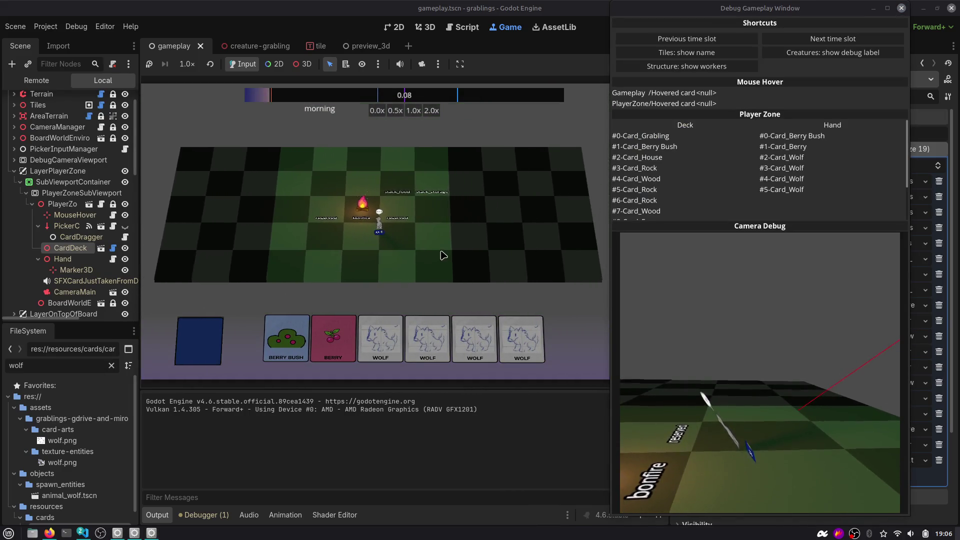
Advance through many time slots with Next time slot, watching wolves spawn on the board
click(834, 40)
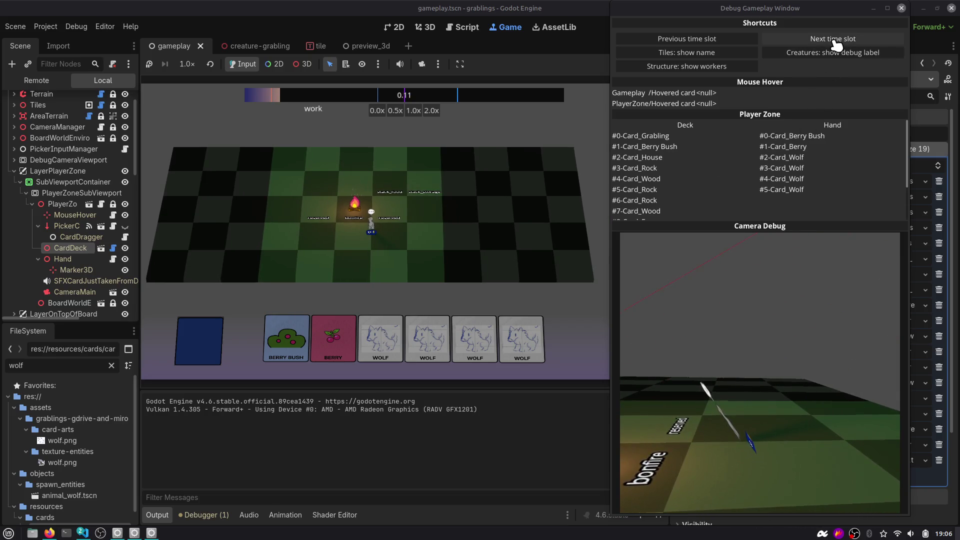
click(834, 41)
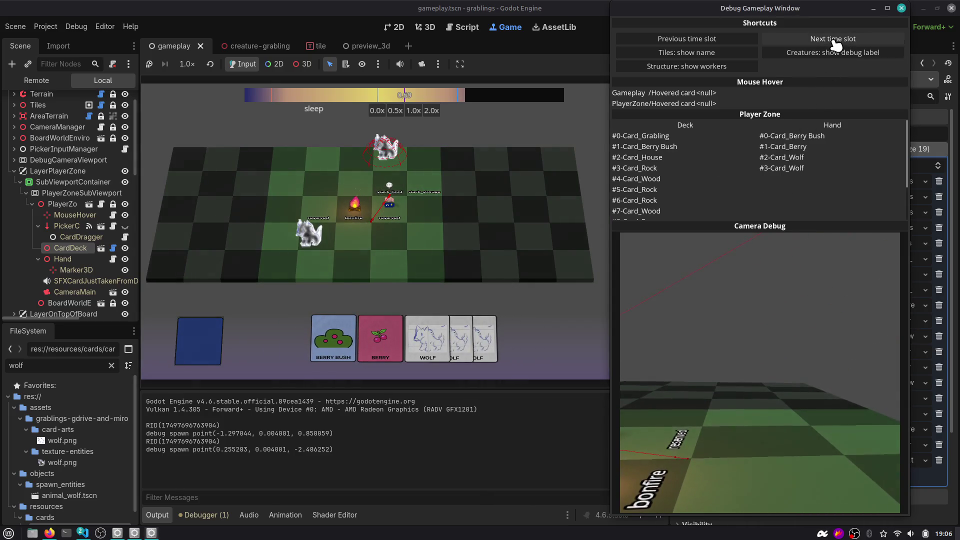
click(834, 41)
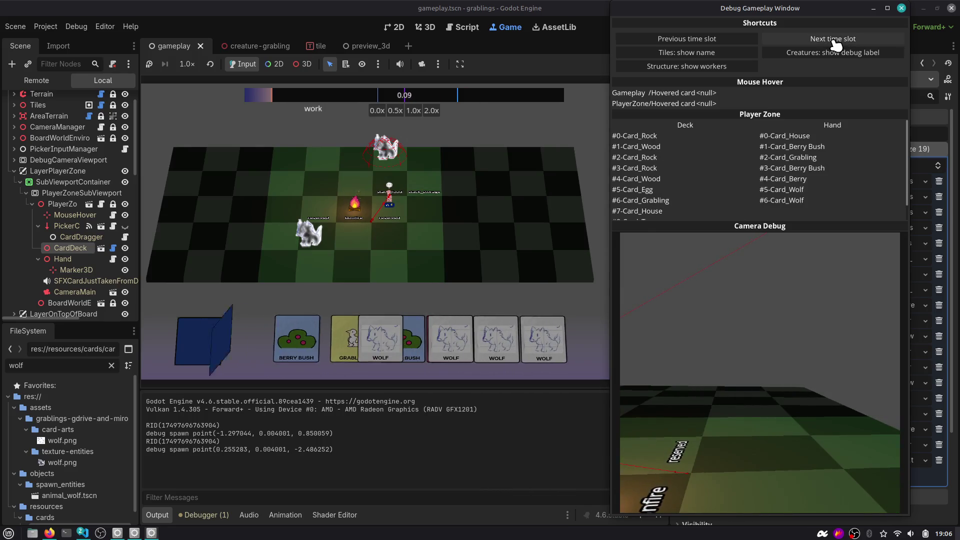
click(834, 41)
click(833, 41)
click(833, 41)
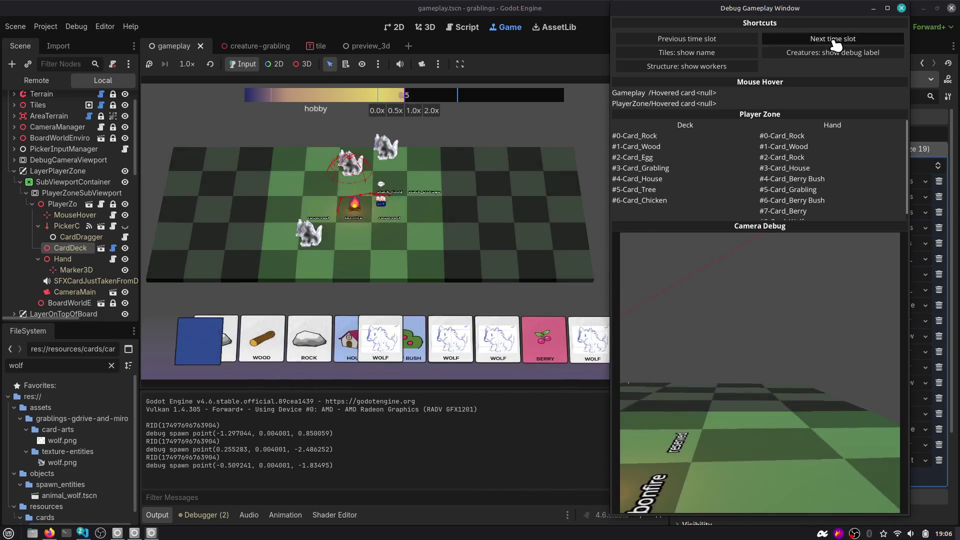
click(834, 41)
click(834, 41)
click(833, 41)
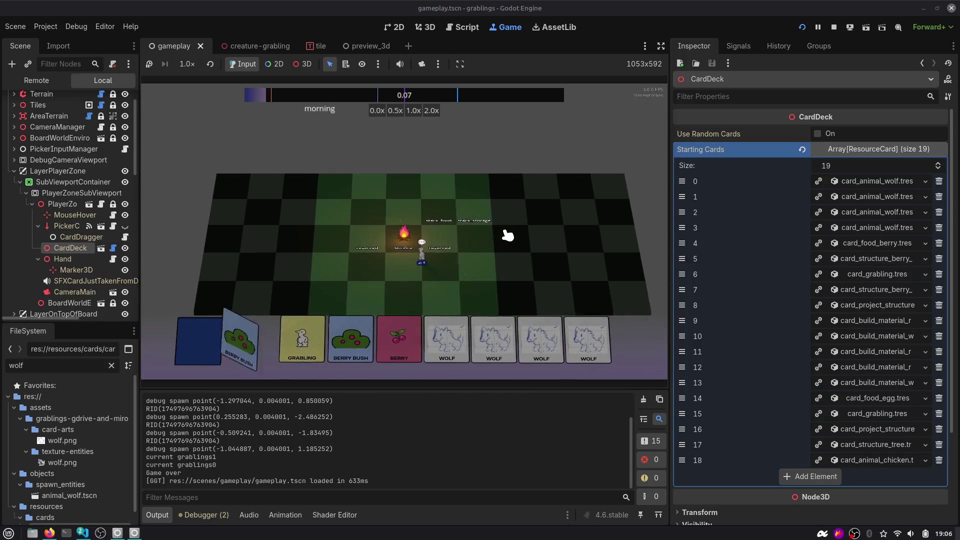
click(812, 41)
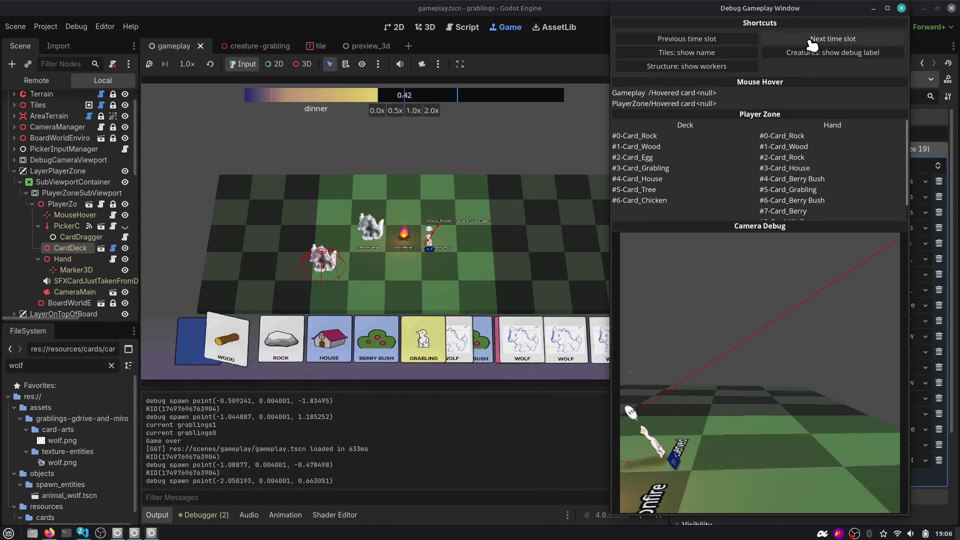
click(812, 41)
click(812, 41)
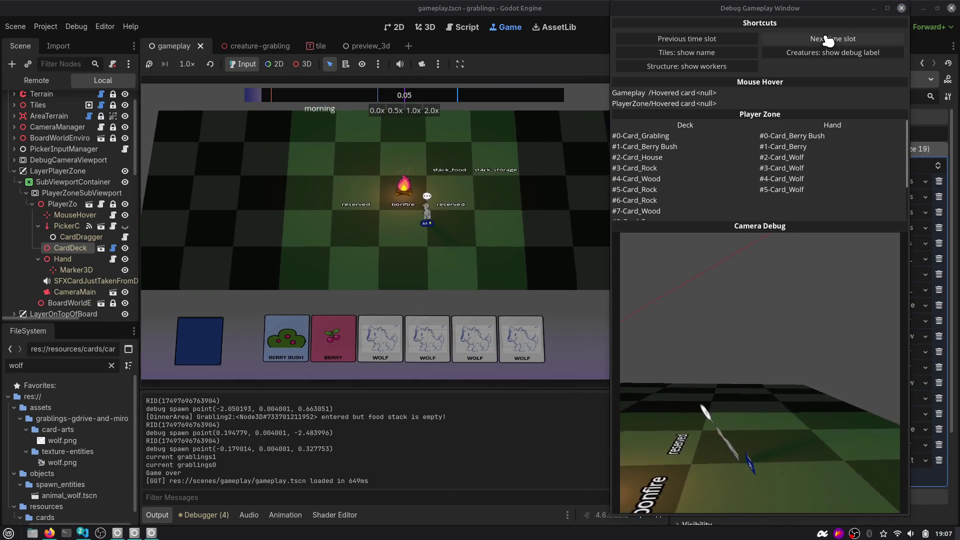
click(827, 40)
click(827, 40)
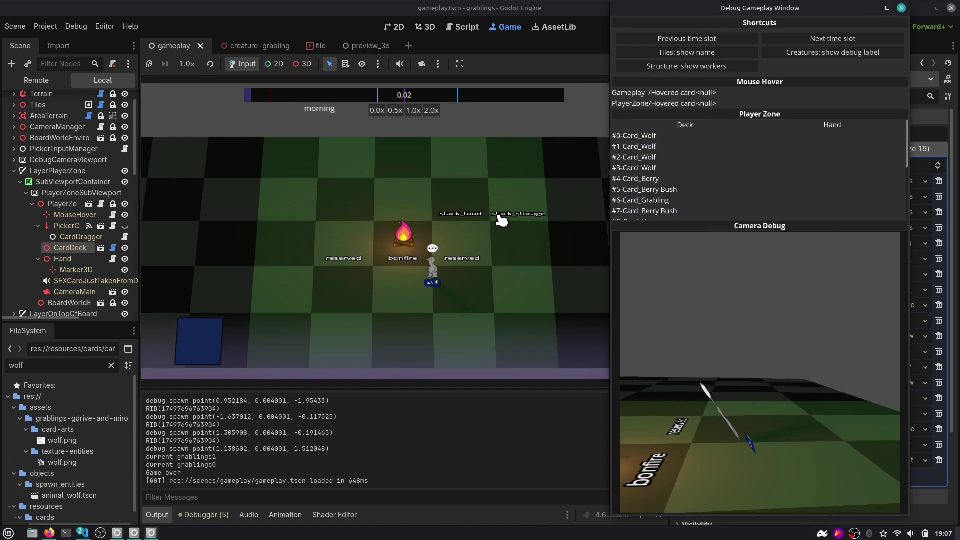
click(822, 42)
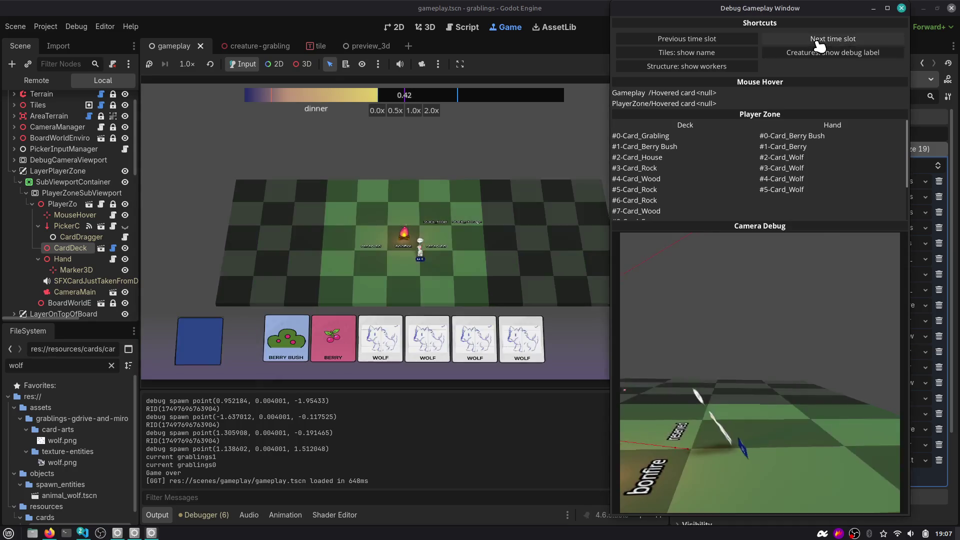
click(821, 43)
click(819, 44)
click(820, 45)
click(820, 45)
click(820, 45)
click(820, 45)
click(820, 45)
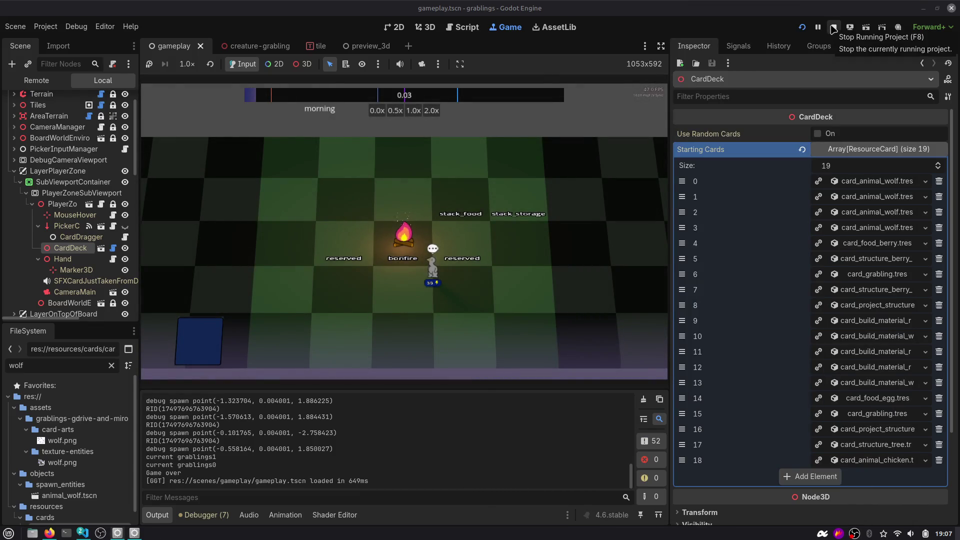
Stop the running game and switch to the Firefox chat about navigation regions
click(832, 28)
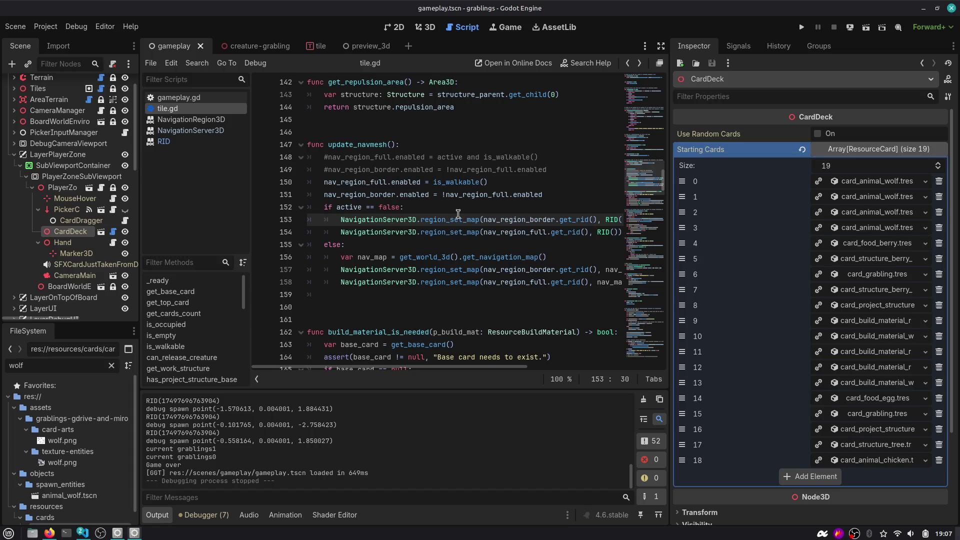
mouse_move(457, 214)
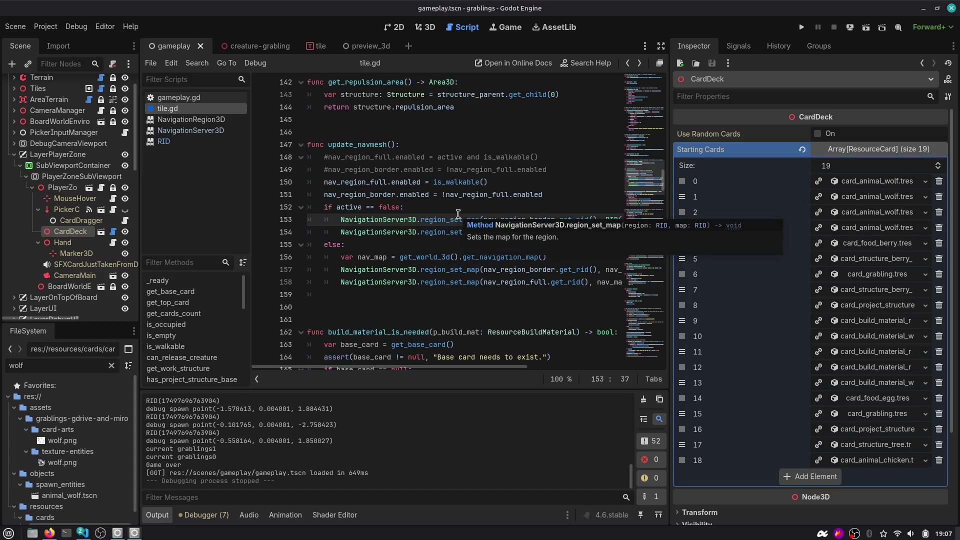
key(alt+Tab)
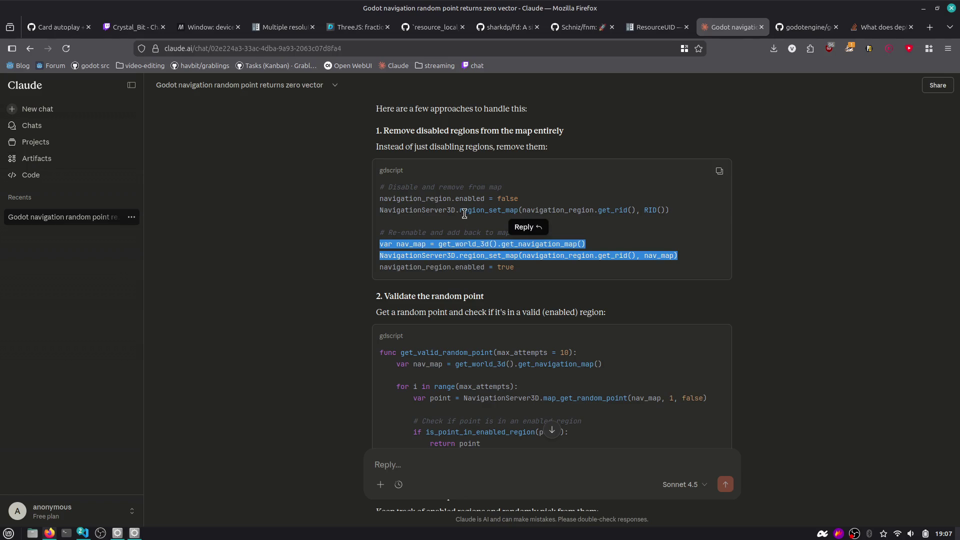
click(349, 214)
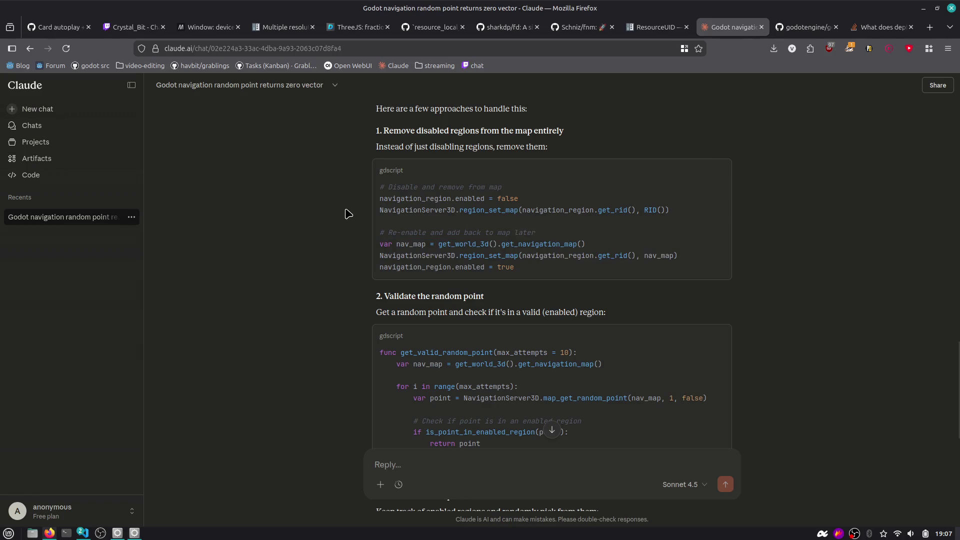